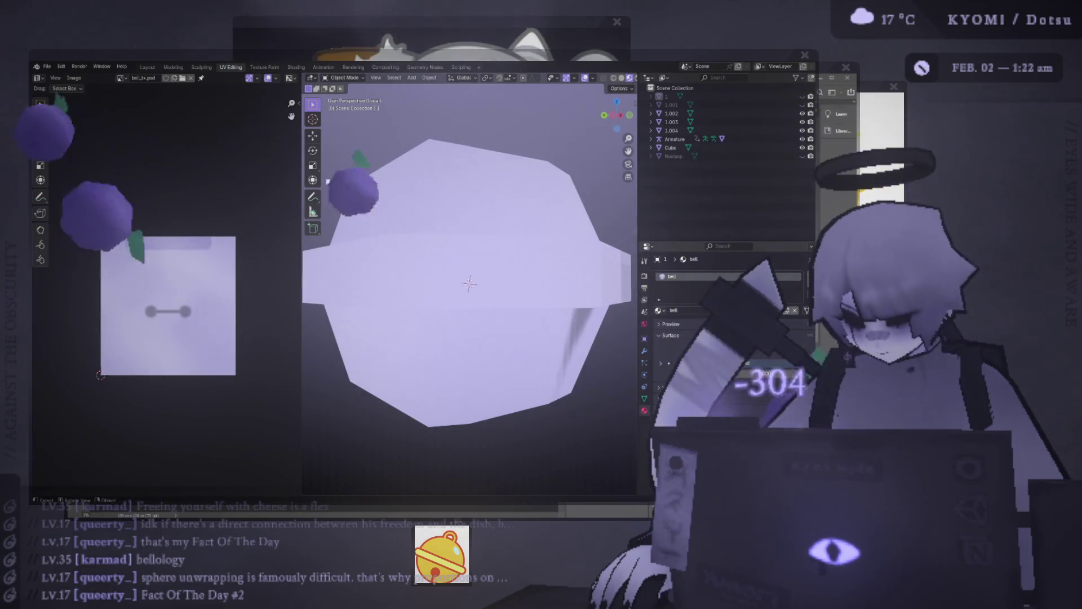
- In Edit Mode on bell piece 1.004, select the linked faces of its top UV island
{"action": "left_click_drag", "start_coordinate": [302, 203], "coordinate": [209, 203]}
{"action": "scroll", "coordinate": [346, 294], "scroll_direction": "down", "scroll_amount": 6}
{"action": "left_click", "coordinate": [346, 293]}
{"action": "key", "text": "Tab"}
{"action": "key", "text": "Tab"}
{"action": "mouse_move", "coordinate": [316, 248]}
{"action": "middle_mouse_down"}
{"action": "mouse_move", "coordinate": [421, 240]}
{"action": "mouse_move", "coordinate": [433, 222]}
{"action": "middle_mouse_up"}
{"action": "scroll", "coordinate": [339, 242], "scroll_direction": "up", "scroll_amount": 3}
{"action": "key", "text": "Tab"}
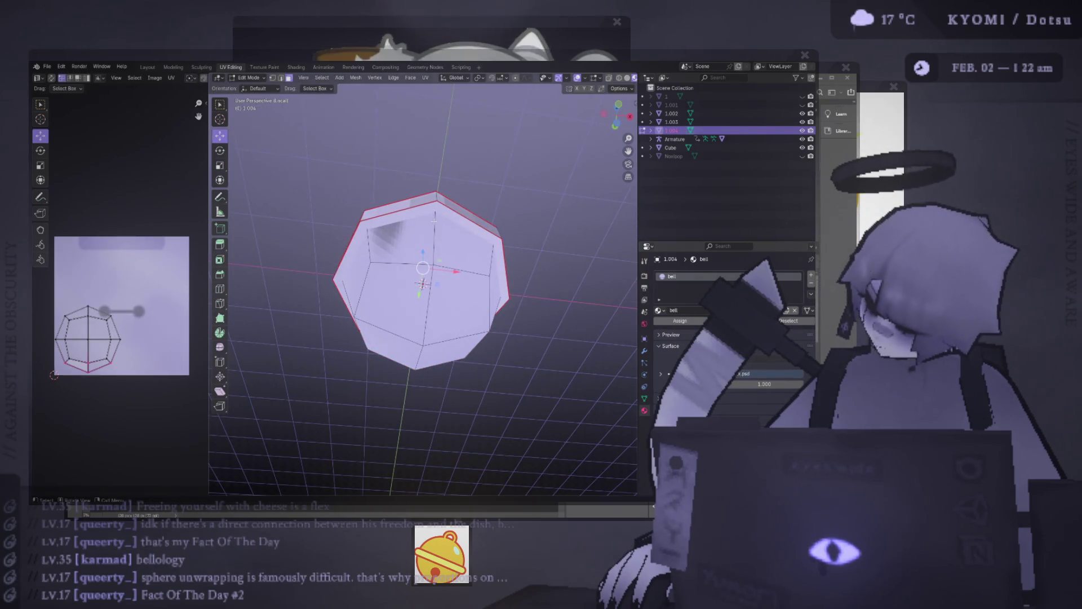
{"action": "left_click", "coordinate": [434, 221]}
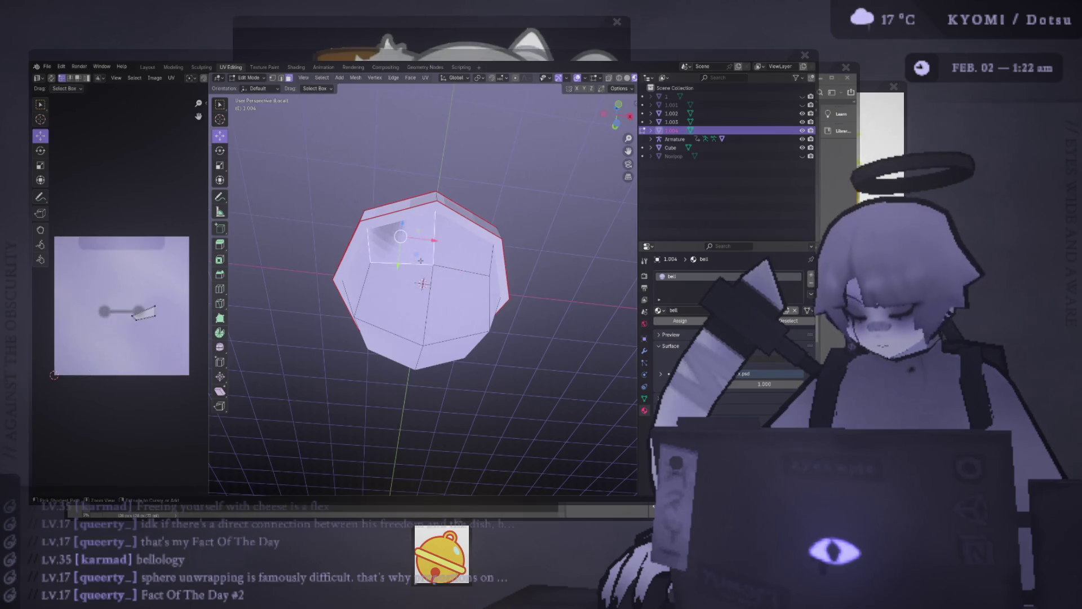
{"action": "key", "text": "ctrl+l"}
{"action": "key", "text": "a"}
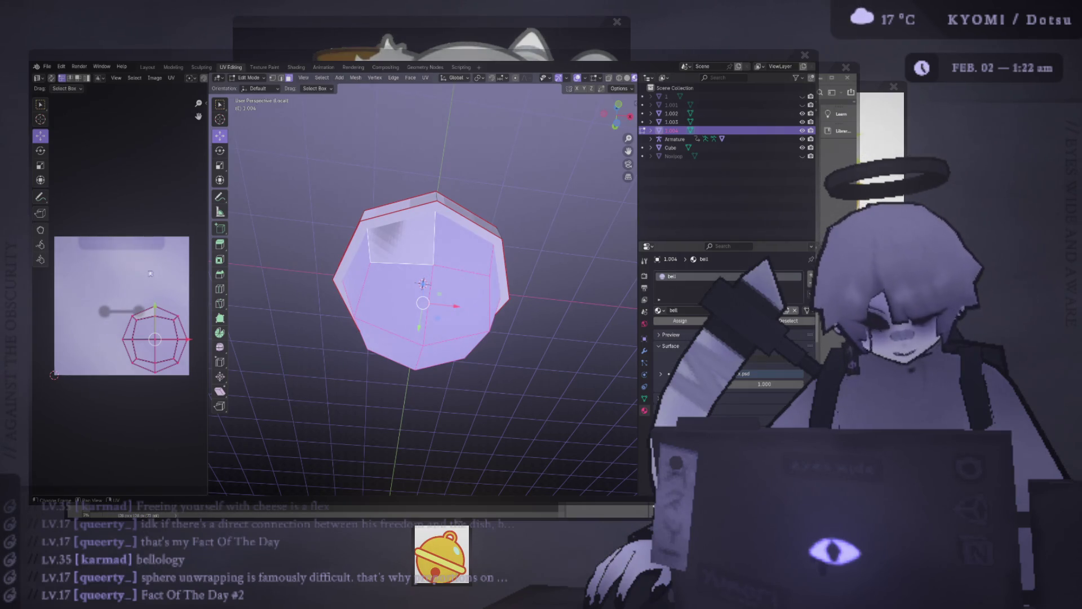
- Recheck the bell's UVs from a side view, then hide object 1.004 in the Outliner
{"action": "middle_click_drag", "start_coordinate": [434, 236], "coordinate": [437, 274]}
{"action": "key", "text": "Tab"}
{"action": "key", "text": "Tab"}
{"action": "scroll", "coordinate": [434, 273], "scroll_direction": "down", "scroll_amount": 2}
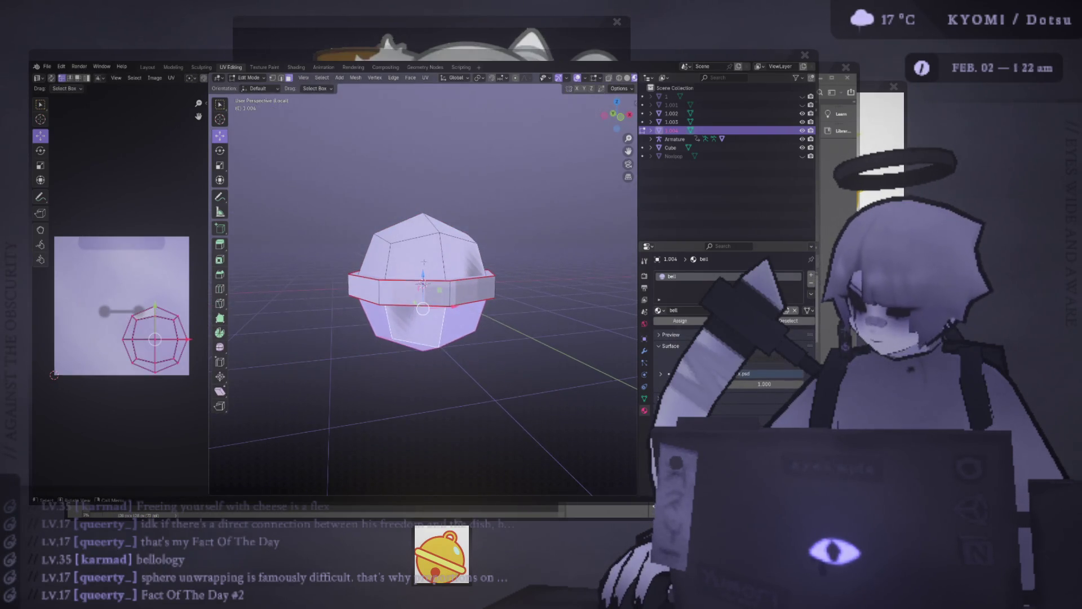
{"action": "key", "text": "Tab"}
{"action": "key", "text": "Tab"}
{"action": "middle_click_drag", "start_coordinate": [428, 272], "coordinate": [417, 279]}
{"action": "left_click", "coordinate": [405, 282]}
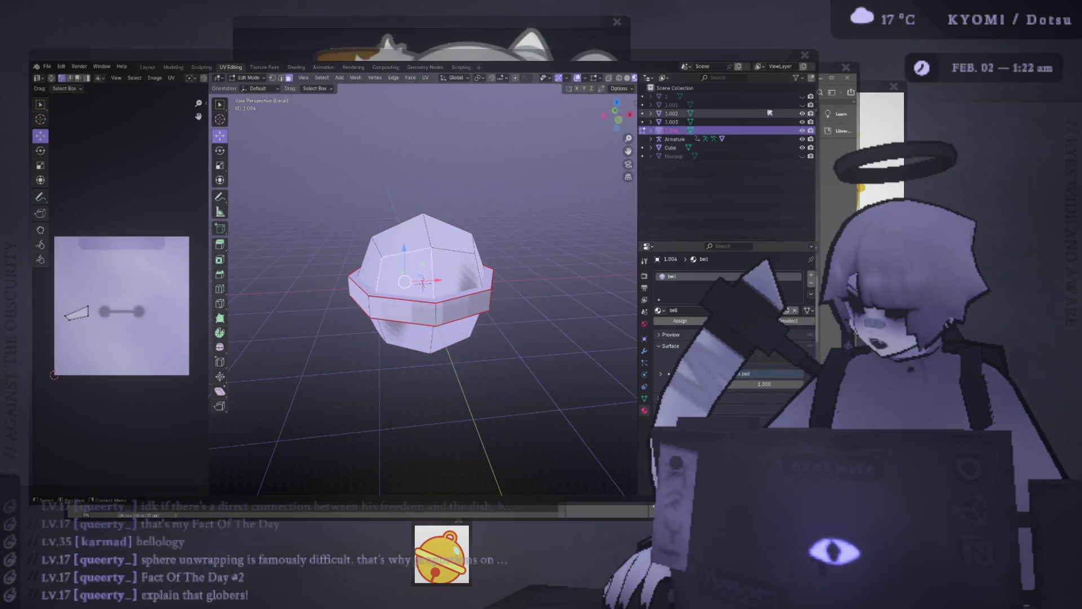
{"action": "left_click", "coordinate": [802, 130]}
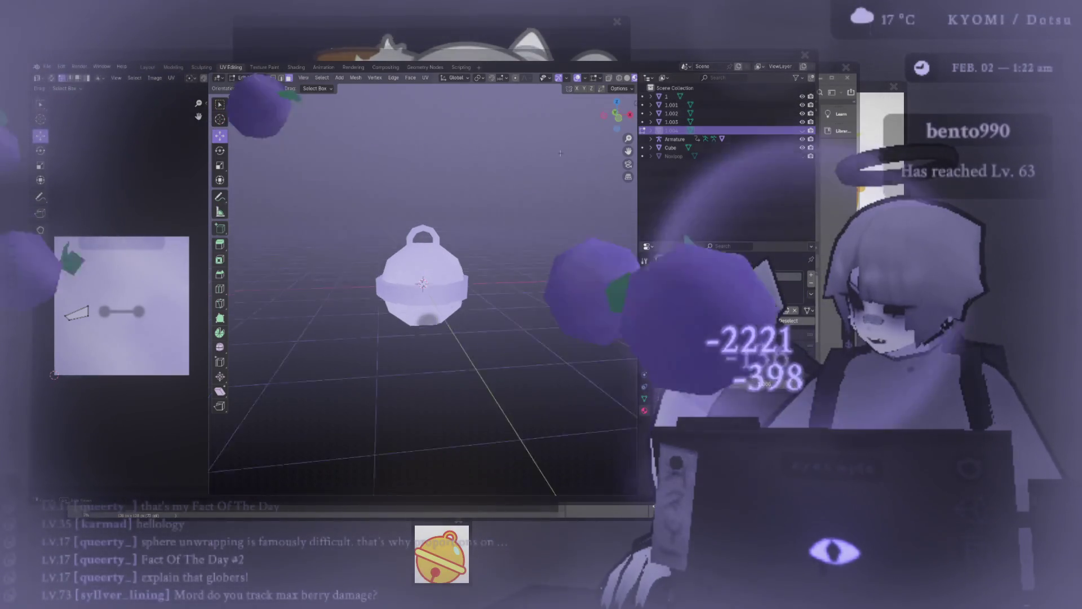
{"action": "middle_click_drag", "start_coordinate": [496, 141], "coordinate": [495, 170]}
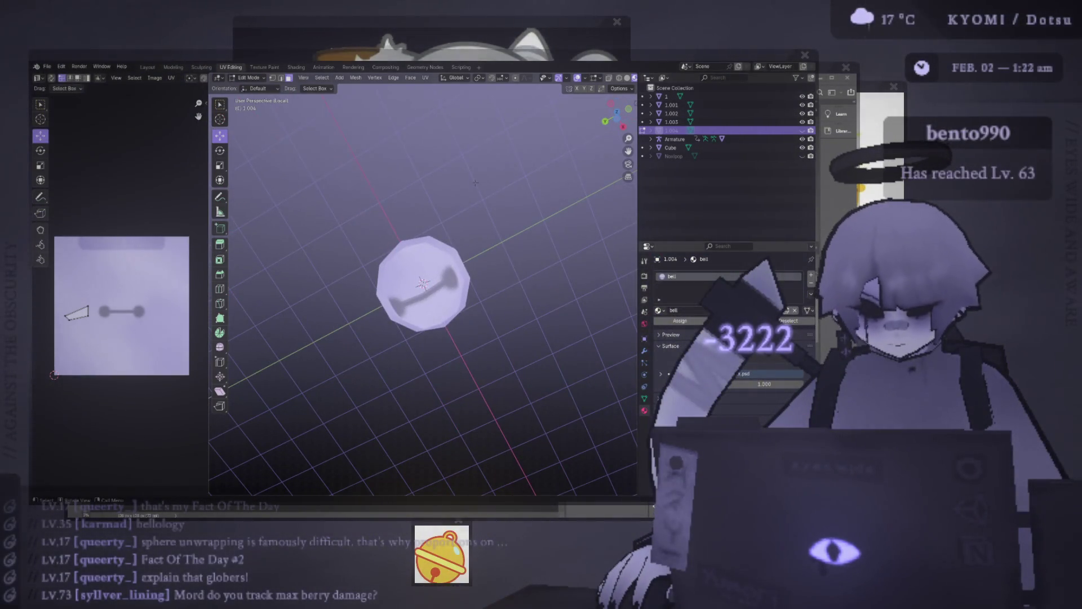
{"action": "scroll", "coordinate": [476, 183], "scroll_direction": "up", "scroll_amount": 1}
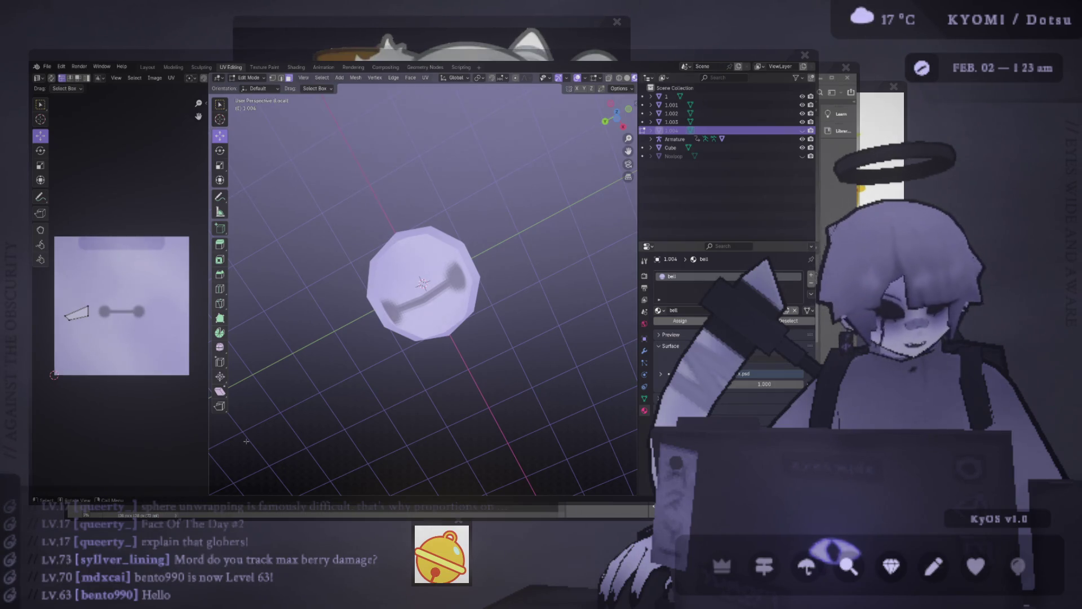
{"action": "key", "text": "alt+Tab"}
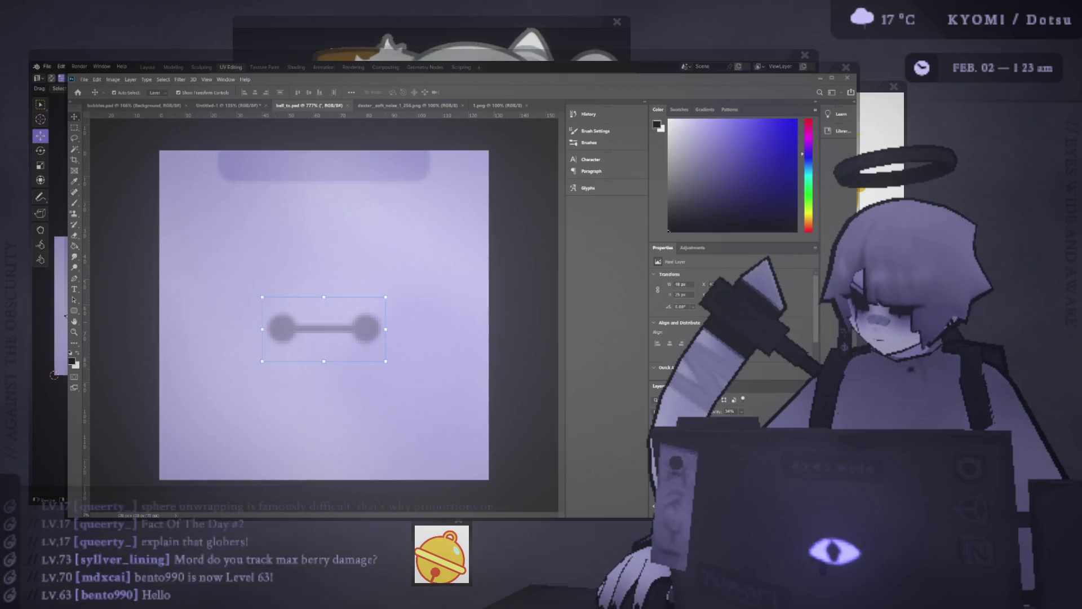
- Return from Photoshop to Blender and put the bell back in Object Mode
{"action": "key", "text": "alt+Tab"}
{"action": "mouse_move", "coordinate": [361, 316]}
{"action": "middle_mouse_down"}
{"action": "mouse_move", "coordinate": [386, 337]}
{"action": "mouse_move", "coordinate": [399, 311]}
{"action": "mouse_move", "coordinate": [372, 287]}
{"action": "mouse_move", "coordinate": [311, 287]}
{"action": "mouse_move", "coordinate": [379, 283]}
{"action": "mouse_move", "coordinate": [382, 312]}
{"action": "mouse_move", "coordinate": [395, 293]}
{"action": "middle_mouse_up"}
{"action": "key", "text": "Tab"}
{"action": "scroll", "coordinate": [367, 282], "scroll_direction": "up", "scroll_amount": 5}
{"action": "scroll", "coordinate": [368, 282], "scroll_direction": "up", "scroll_amount": 2}
{"action": "scroll", "coordinate": [350, 282], "scroll_direction": "down", "scroll_amount": 5}
- Select object 1, the whole bell, cancel a stray move, and rotate it about Z
{"action": "left_click", "coordinate": [420, 283]}
{"action": "key", "text": "g"}
{"action": "left_click", "coordinate": [507, 280]}
{"action": "mouse_move", "coordinate": [472, 284]}
{"action": "middle_mouse_down"}
{"action": "mouse_move", "coordinate": [468, 265]}
{"action": "mouse_move", "coordinate": [454, 282]}
{"action": "mouse_move", "coordinate": [425, 284]}
{"action": "mouse_move", "coordinate": [430, 304]}
{"action": "mouse_move", "coordinate": [464, 287]}
{"action": "middle_mouse_up"}
{"action": "key", "text": "r"}
{"action": "left_click", "coordinate": [459, 295]}
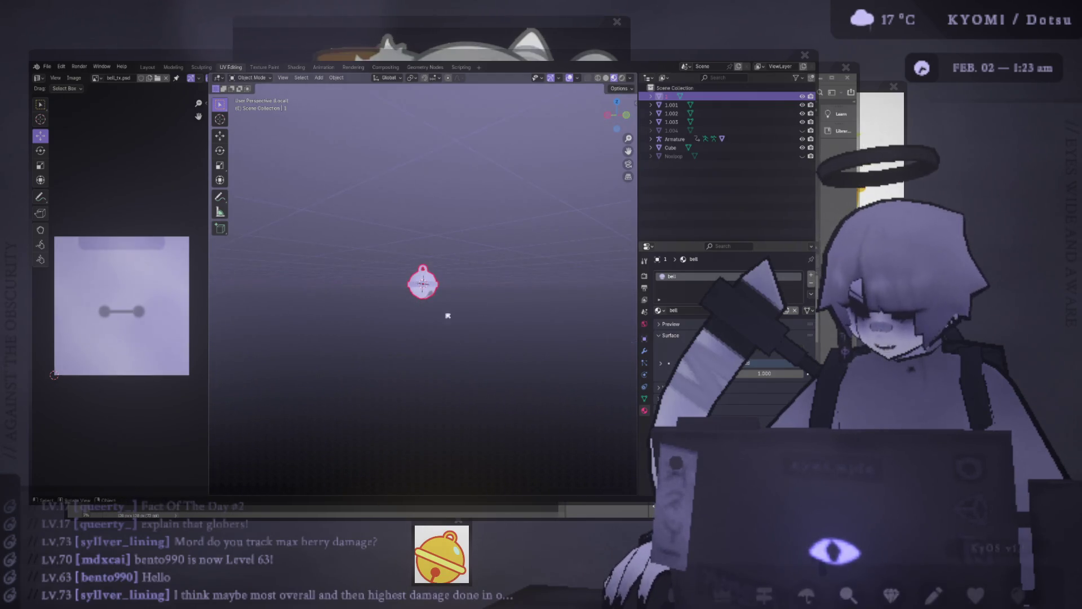
- Rotate the bell 104° from the left orthographic view
{"action": "key", "text": "ctrl+KP_3"}
{"action": "key", "text": "r"}
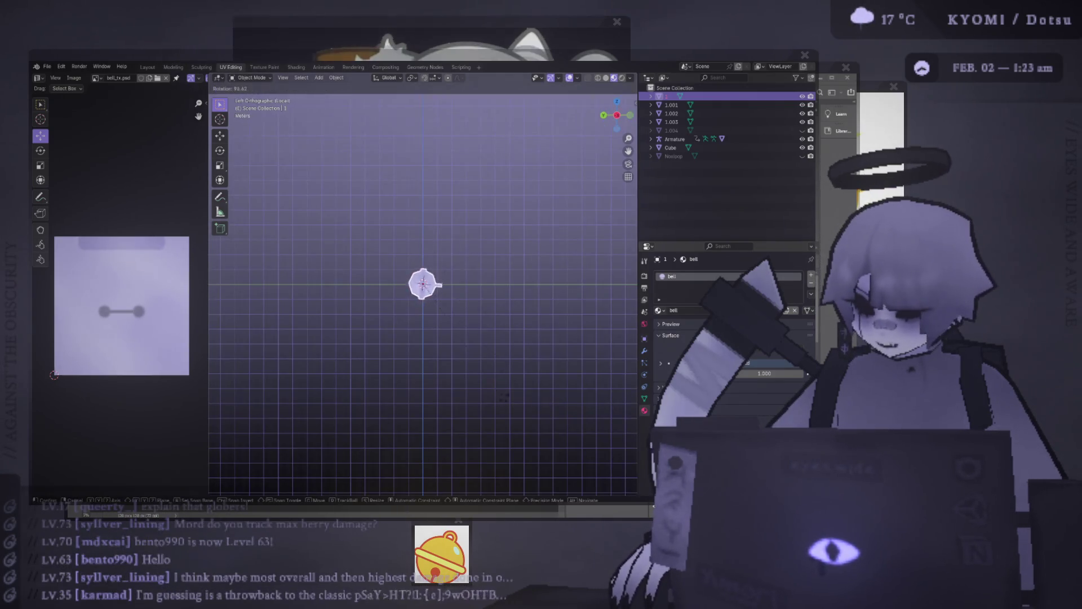
{"action": "left_click", "coordinate": [434, 362]}
{"action": "mouse_move", "coordinate": [435, 362]}
{"action": "middle_mouse_down"}
{"action": "mouse_move", "coordinate": [500, 357]}
{"action": "mouse_move", "coordinate": [500, 321]}
{"action": "mouse_move", "coordinate": [530, 273]}
{"action": "mouse_move", "coordinate": [393, 344]}
{"action": "mouse_move", "coordinate": [445, 374]}
{"action": "mouse_move", "coordinate": [395, 315]}
{"action": "mouse_move", "coordinate": [546, 248]}
{"action": "mouse_move", "coordinate": [321, 234]}
{"action": "mouse_move", "coordinate": [463, 315]}
{"action": "mouse_move", "coordinate": [575, 357]}
{"action": "mouse_move", "coordinate": [628, 247]}
{"action": "middle_mouse_up"}
{"action": "mouse_move", "coordinate": [532, 226]}
{"action": "middle_mouse_down"}
{"action": "mouse_move", "coordinate": [464, 280]}
{"action": "mouse_move", "coordinate": [445, 339]}
{"action": "mouse_move", "coordinate": [464, 324]}
{"action": "mouse_move", "coordinate": [423, 283]}
{"action": "mouse_move", "coordinate": [346, 259]}
{"action": "mouse_move", "coordinate": [439, 282]}
{"action": "middle_mouse_up"}
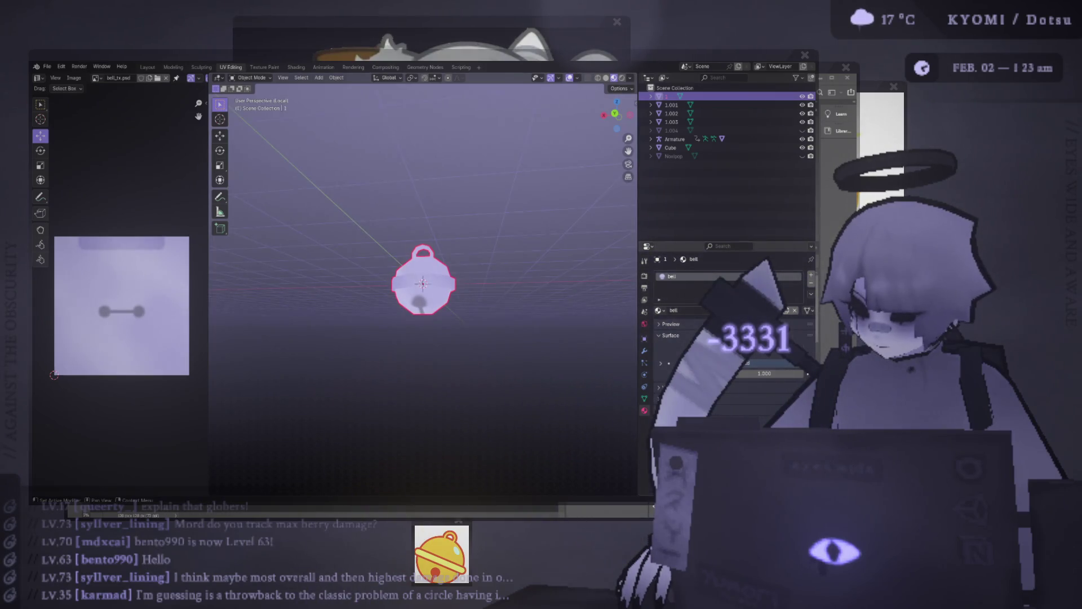
- Give the bell a Metallic BSDF surface with an Image Texture base colour and roughness 0.000
{"action": "left_click", "coordinate": [764, 362]}
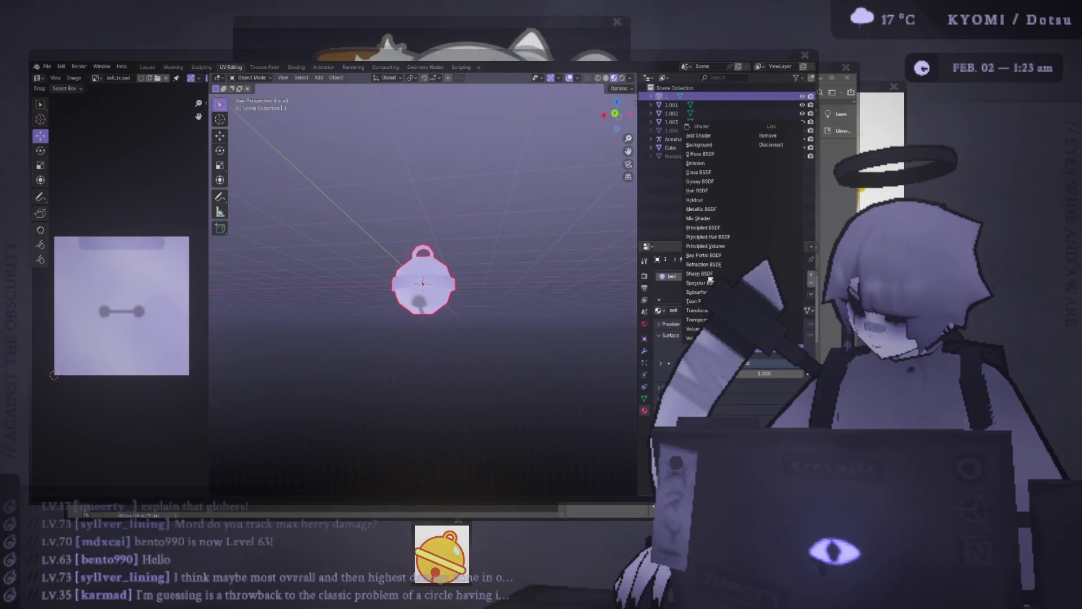
{"action": "left_click", "coordinate": [704, 209]}
{"action": "middle_click_drag", "start_coordinate": [299, 272], "coordinate": [467, 280]}
{"action": "left_click", "coordinate": [721, 404]}
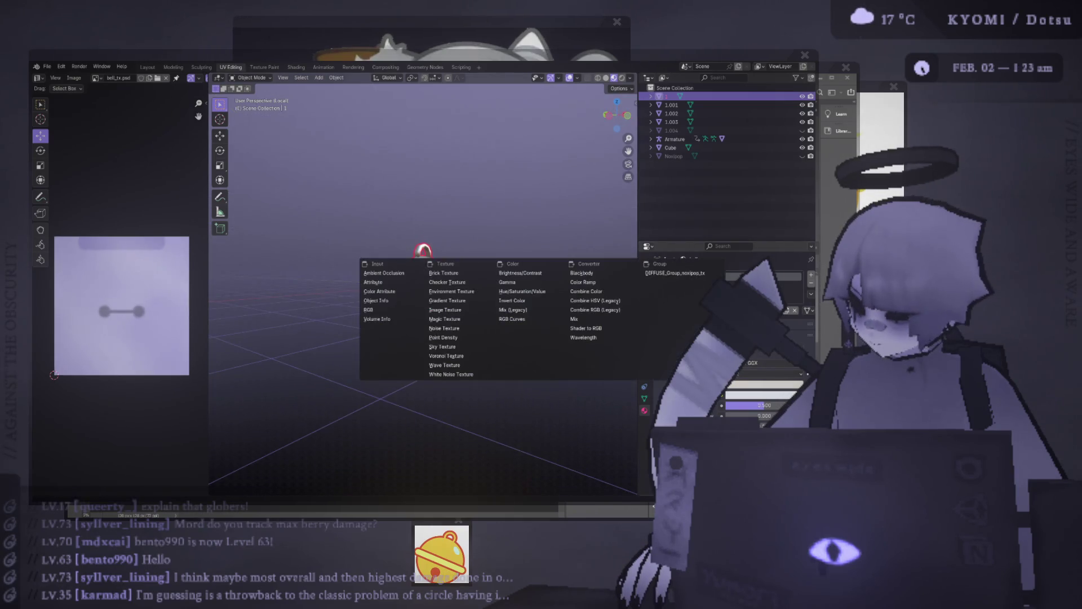
{"action": "left_click", "coordinate": [445, 310]}
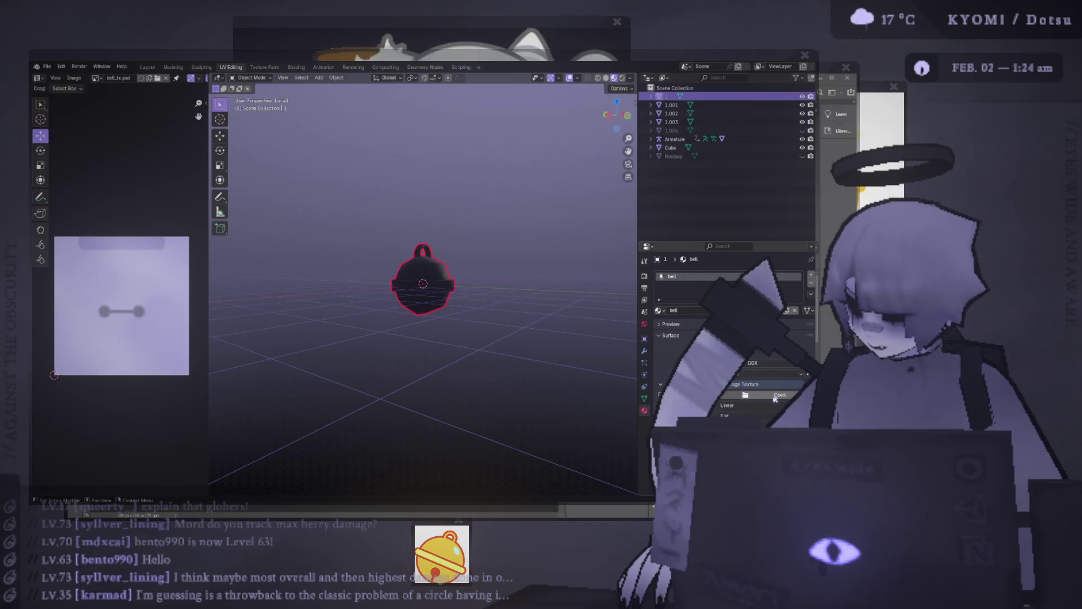
{"action": "mouse_move", "coordinate": [352, 174]}
{"action": "middle_mouse_down"}
{"action": "mouse_move", "coordinate": [515, 199]}
{"action": "mouse_move", "coordinate": [476, 292]}
{"action": "mouse_move", "coordinate": [483, 242]}
{"action": "middle_mouse_up"}
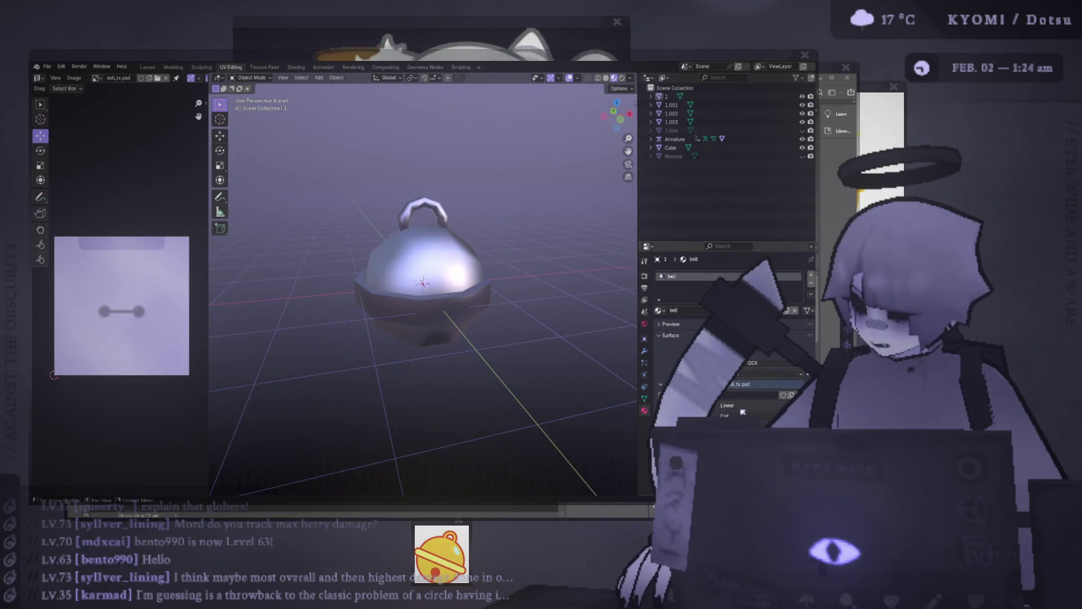
{"action": "scroll", "coordinate": [743, 412], "scroll_direction": "down", "scroll_amount": 5}
{"action": "left_click_drag", "start_coordinate": [765, 404], "coordinate": [733, 404]}
{"action": "mouse_move", "coordinate": [445, 324]}
{"action": "middle_mouse_down"}
{"action": "mouse_move", "coordinate": [468, 332]}
{"action": "mouse_move", "coordinate": [452, 365]}
{"action": "mouse_move", "coordinate": [448, 268]}
{"action": "mouse_move", "coordinate": [413, 226]}
{"action": "mouse_move", "coordinate": [420, 345]}
{"action": "middle_mouse_up"}
{"action": "scroll", "coordinate": [420, 346], "scroll_direction": "up", "scroll_amount": 5}
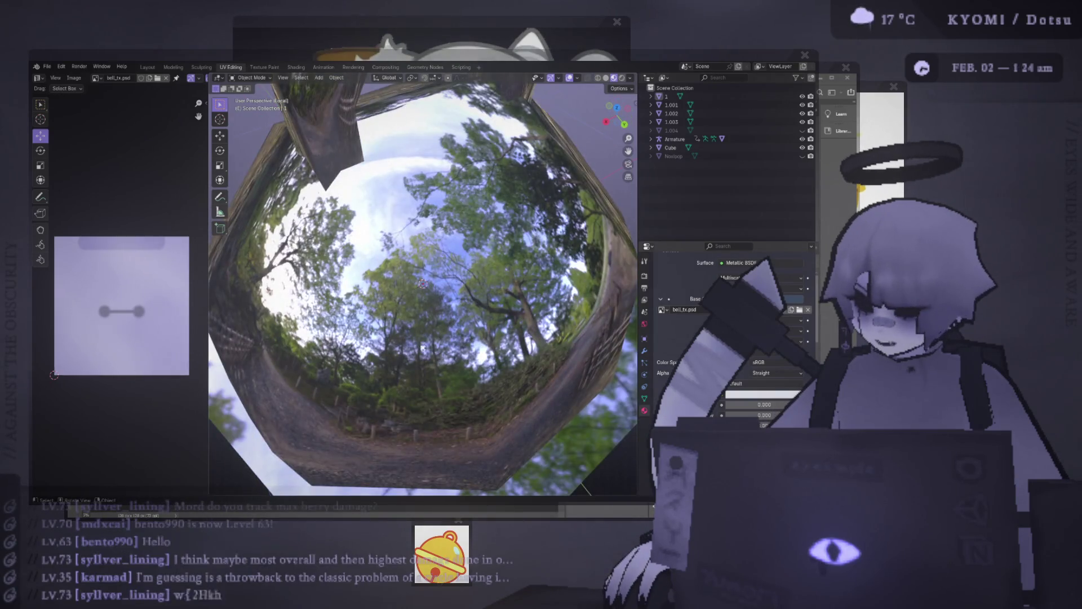
{"action": "scroll", "coordinate": [420, 346], "scroll_direction": "down", "scroll_amount": 6}
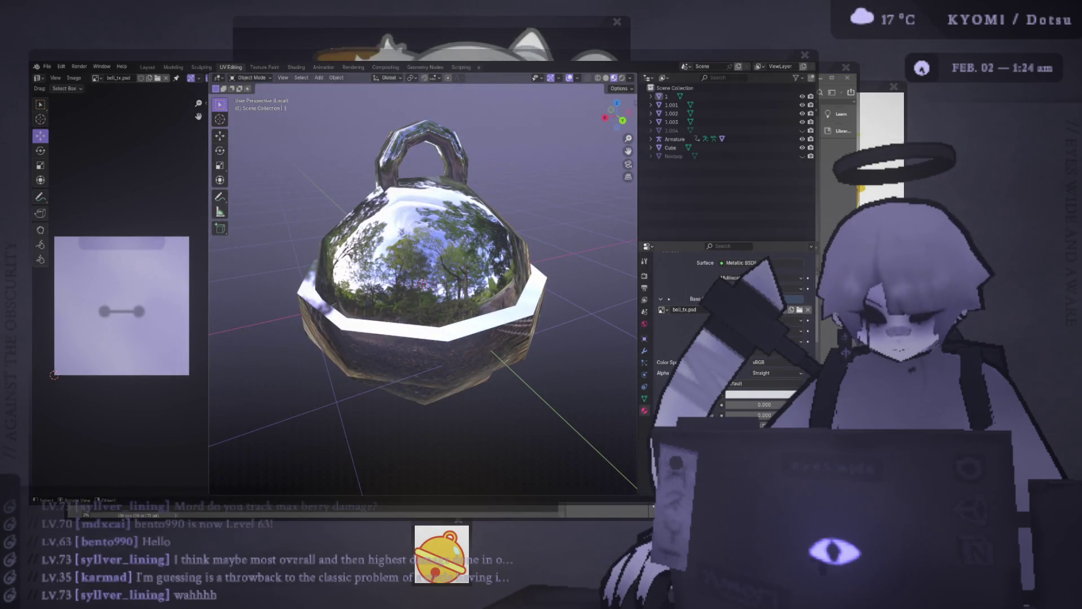
{"action": "scroll", "coordinate": [430, 344], "scroll_direction": "up", "scroll_amount": 6}
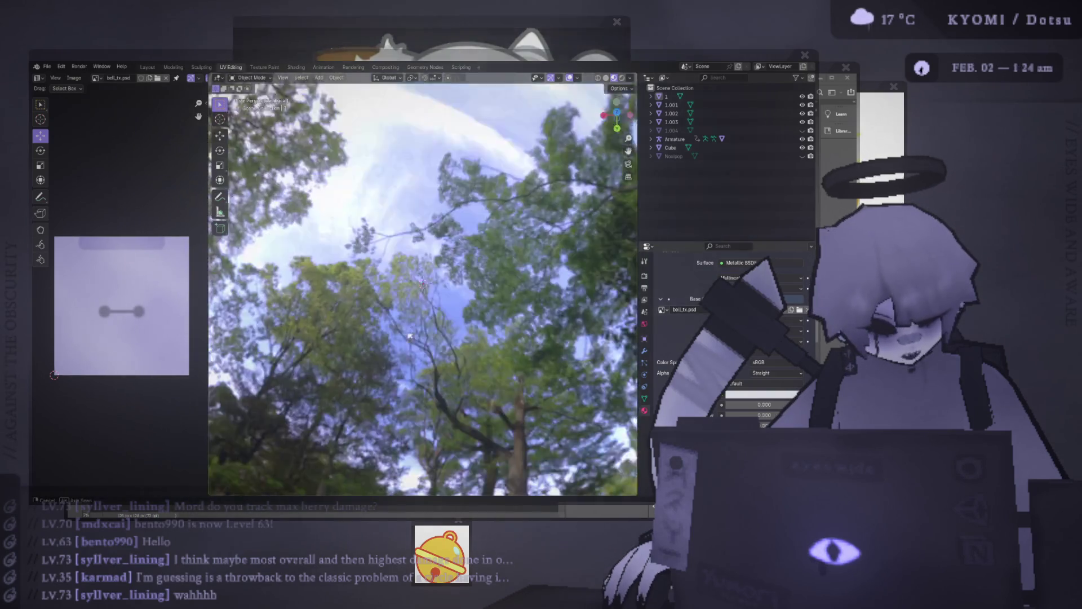
{"action": "scroll", "coordinate": [414, 301], "scroll_direction": "down", "scroll_amount": 2}
{"action": "scroll", "coordinate": [415, 301], "scroll_direction": "up", "scroll_amount": 2}
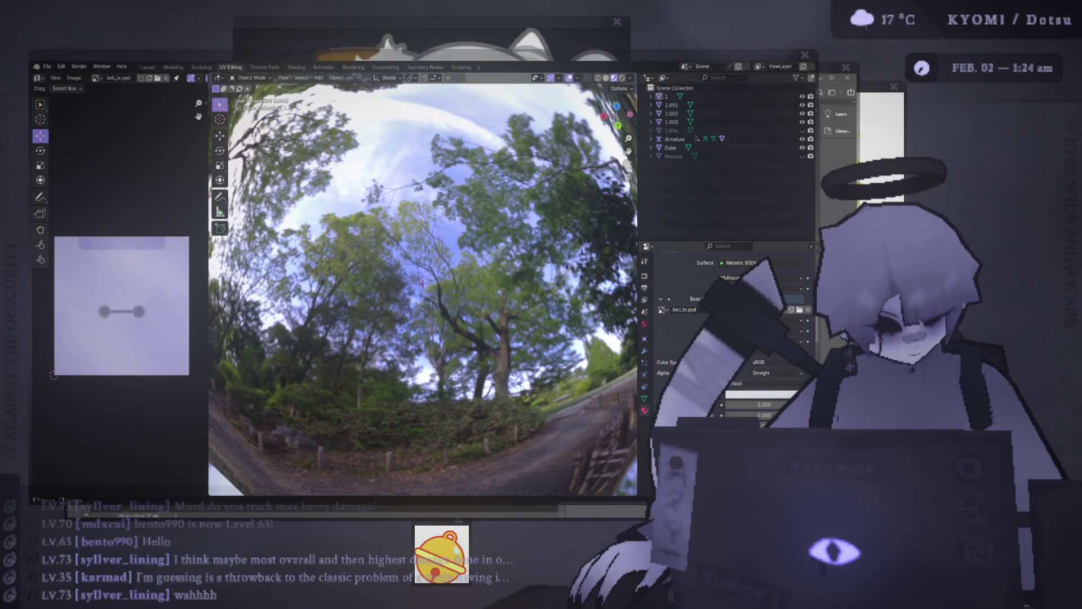
{"action": "scroll", "coordinate": [348, 297], "scroll_direction": "up", "scroll_amount": 2}
{"action": "scroll", "coordinate": [453, 331], "scroll_direction": "down", "scroll_amount": 8}
{"action": "mouse_move", "coordinate": [453, 331]}
{"action": "middle_mouse_down"}
{"action": "mouse_move", "coordinate": [454, 280]}
{"action": "mouse_move", "coordinate": [430, 217]}
{"action": "mouse_move", "coordinate": [451, 341]}
{"action": "mouse_move", "coordinate": [434, 385]}
{"action": "mouse_move", "coordinate": [434, 362]}
{"action": "middle_mouse_up"}
{"action": "scroll", "coordinate": [444, 244], "scroll_direction": "up", "scroll_amount": 5}
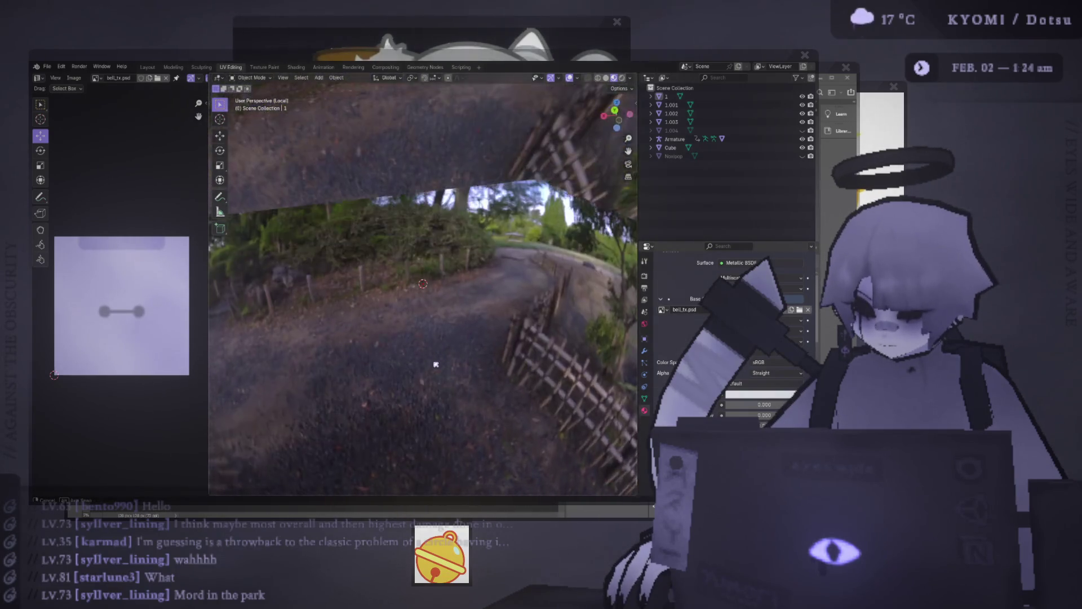
{"action": "scroll", "coordinate": [435, 363], "scroll_direction": "down", "scroll_amount": 10}
{"action": "scroll", "coordinate": [443, 311], "scroll_direction": "up", "scroll_amount": 3}
{"action": "middle_click_drag", "start_coordinate": [442, 312], "coordinate": [450, 272]}
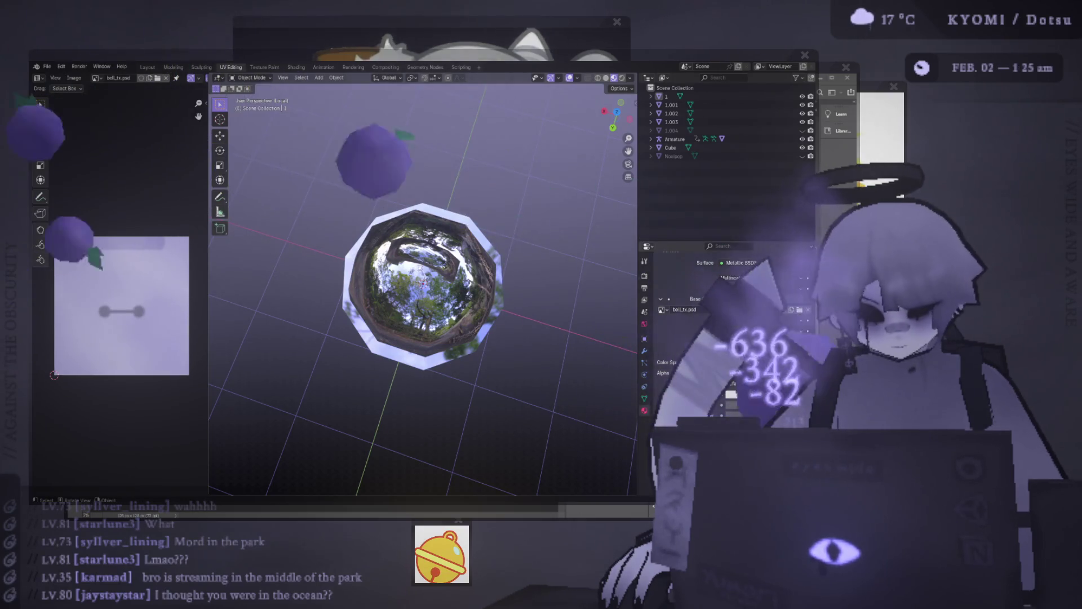
- Try bell roughness values, raising it, then lowering to 0.496 and back to 0.000
{"action": "mouse_move", "coordinate": [462, 264]}
{"action": "middle_mouse_down"}
{"action": "mouse_move", "coordinate": [482, 248]}
{"action": "mouse_move", "coordinate": [488, 164]}
{"action": "middle_mouse_up"}
{"action": "scroll", "coordinate": [413, 291], "scroll_direction": "down", "scroll_amount": 5}
{"action": "middle_click_drag", "start_coordinate": [417, 288], "coordinate": [434, 282]}
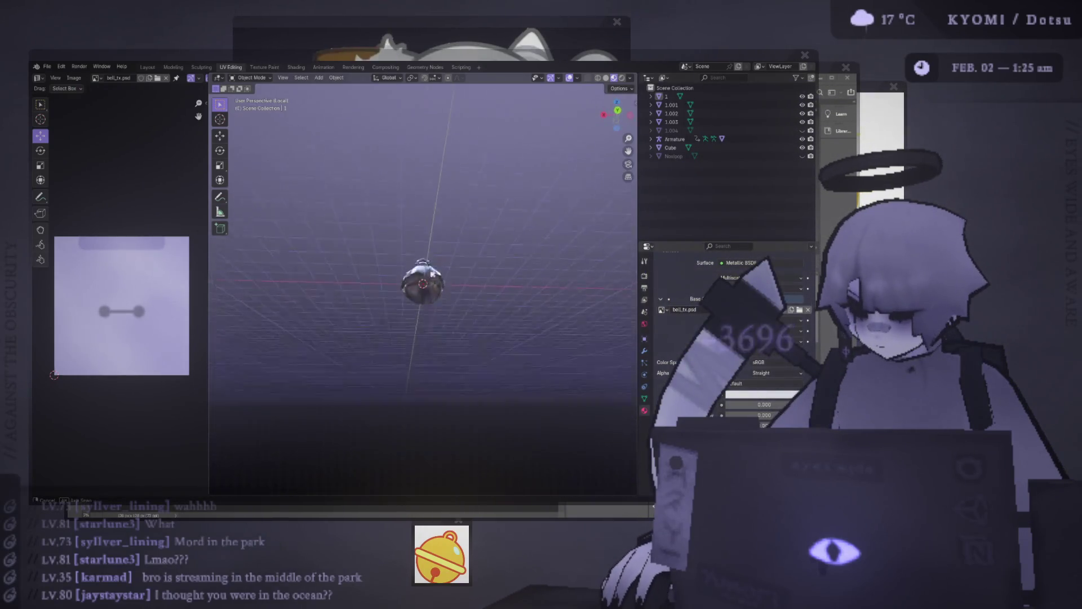
{"action": "scroll", "coordinate": [428, 282], "scroll_direction": "up", "scroll_amount": 5}
{"action": "left_click_drag", "start_coordinate": [746, 404], "coordinate": [806, 404]}
{"action": "middle_click_drag", "start_coordinate": [482, 265], "coordinate": [479, 214]}
{"action": "mouse_move", "coordinate": [782, 405]}
{"action": "left_mouse_down"}
{"action": "mouse_move", "coordinate": [749, 415]}
{"action": "mouse_move", "coordinate": [780, 404]}
{"action": "mouse_move", "coordinate": [724, 405]}
{"action": "left_mouse_up"}
{"action": "middle_click_drag", "start_coordinate": [564, 316], "coordinate": [568, 371]}
- Set the value below Roughness to 1 and raise the lower material slider to 1.000
{"action": "left_click", "coordinate": [750, 415]}
{"action": "type", "text": "1"}
{"action": "key", "text": "Return"}
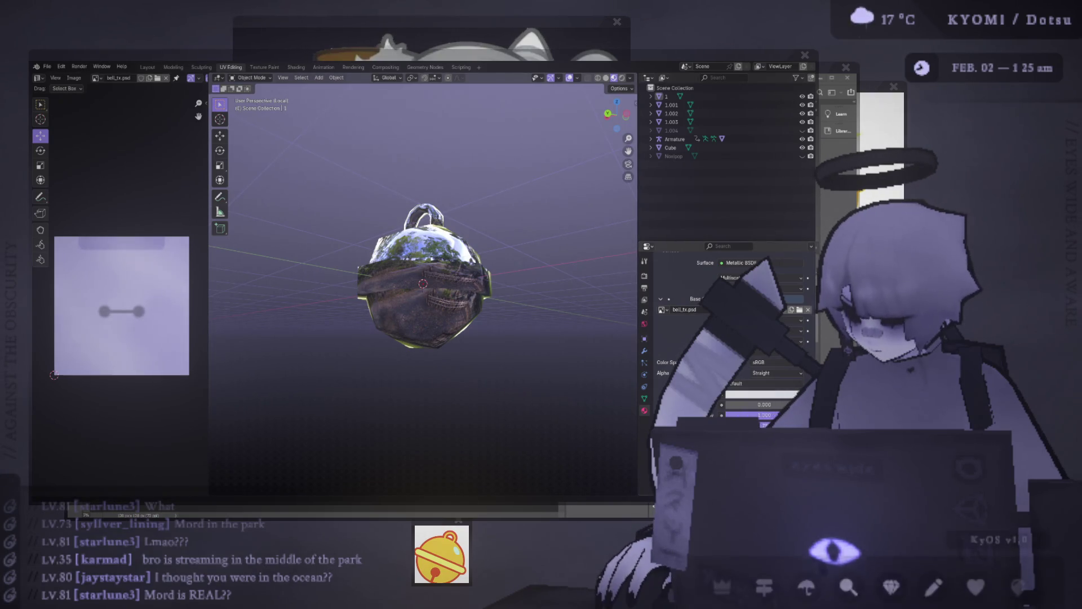
{"action": "scroll", "coordinate": [460, 323], "scroll_direction": "down", "scroll_amount": 3}
{"action": "middle_click_drag", "start_coordinate": [460, 323], "coordinate": [524, 294]}
{"action": "scroll", "coordinate": [724, 394], "scroll_direction": "down", "scroll_amount": 10}
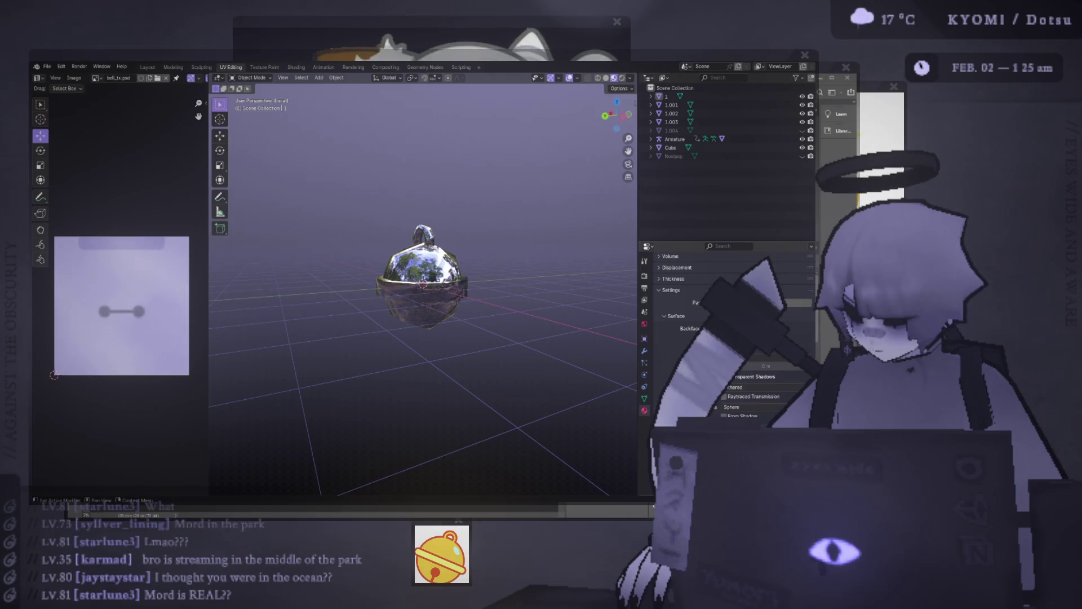
{"action": "scroll", "coordinate": [725, 394], "scroll_direction": "up", "scroll_amount": 10}
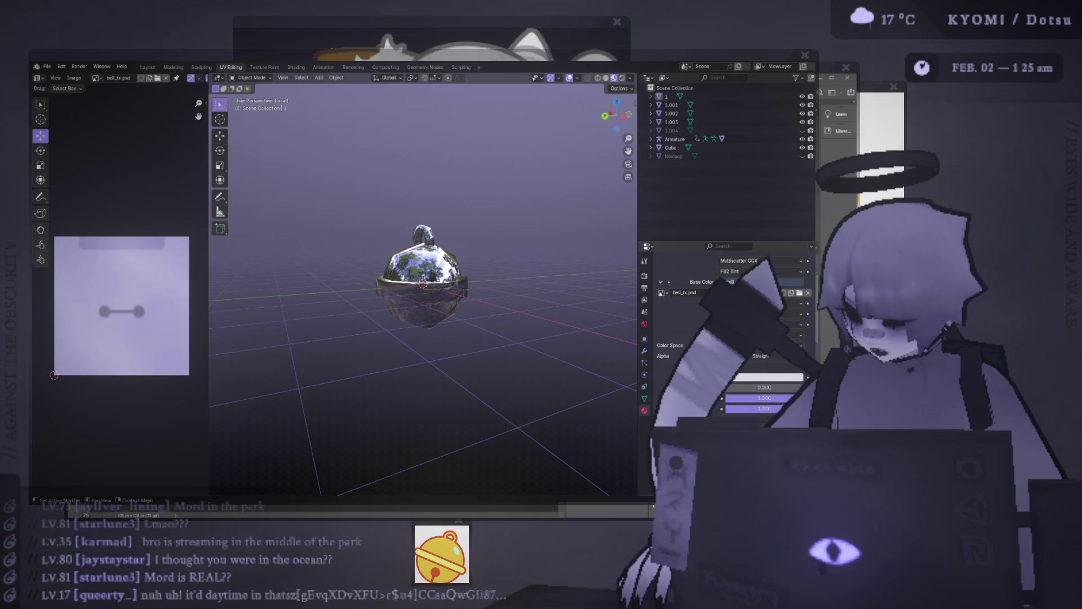
{"action": "scroll", "coordinate": [725, 394], "scroll_direction": "up", "scroll_amount": 2}
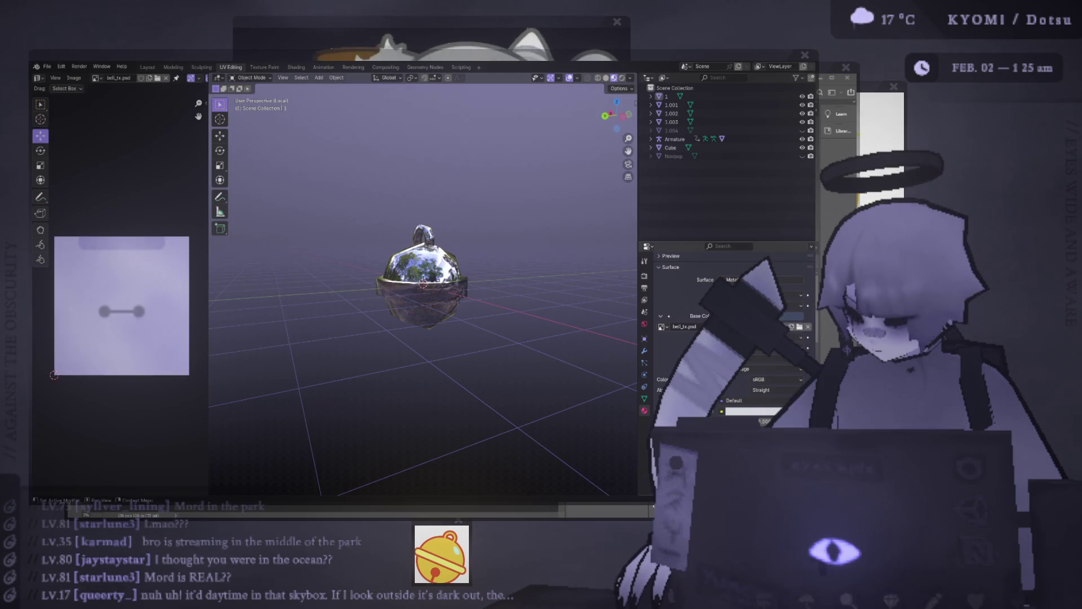
{"action": "scroll", "coordinate": [787, 384], "scroll_direction": "down", "scroll_amount": 3}
{"action": "mouse_move", "coordinate": [787, 381]}
{"action": "left_mouse_down"}
{"action": "mouse_move", "coordinate": [806, 381]}
{"action": "mouse_move", "coordinate": [780, 392]}
{"action": "mouse_move", "coordinate": [733, 381]}
{"action": "mouse_move", "coordinate": [733, 391]}
{"action": "mouse_move", "coordinate": [773, 396]}
{"action": "mouse_move", "coordinate": [730, 391]}
{"action": "mouse_move", "coordinate": [780, 370]}
{"action": "left_mouse_up"}
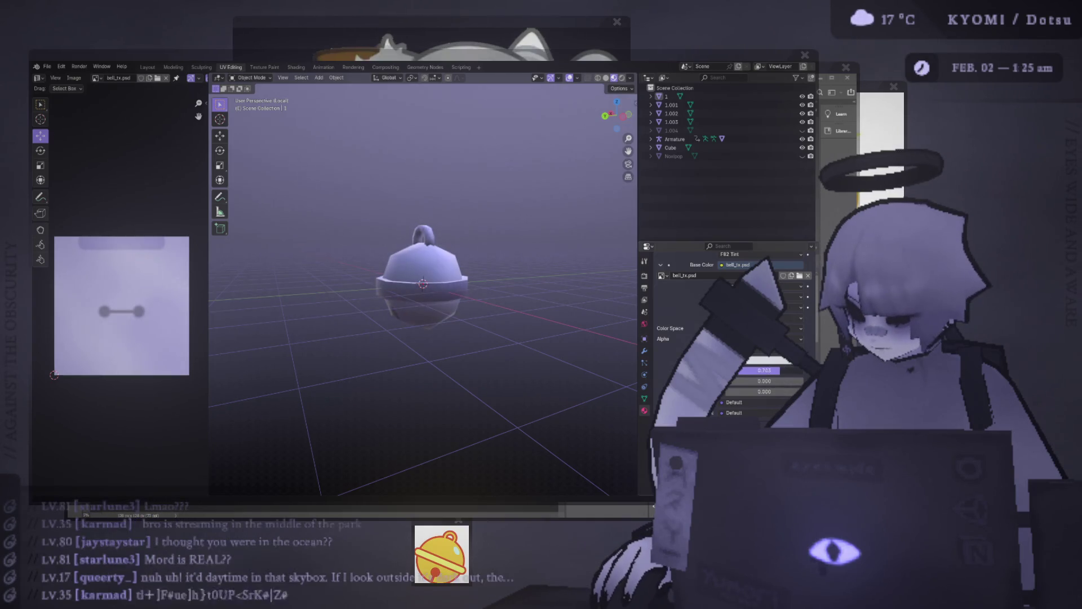
- Brighten and saturate the F82 Tint colour, and raise the slider below from 0.691 to 1.000
{"action": "left_click", "coordinate": [793, 260]}
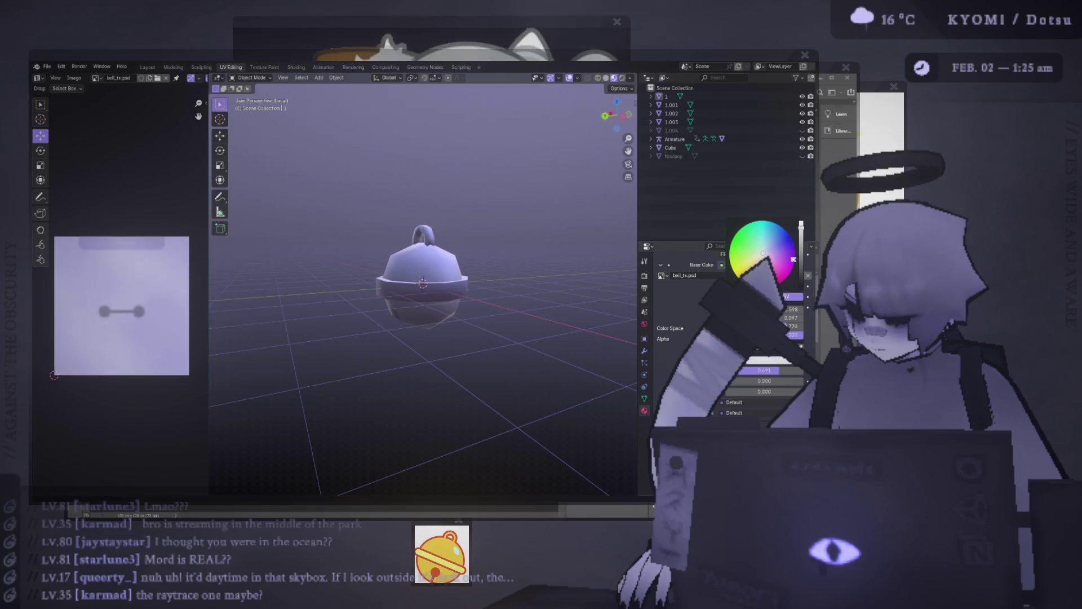
{"action": "left_click_drag", "start_coordinate": [801, 226], "coordinate": [775, 250]}
{"action": "left_click", "coordinate": [771, 252]}
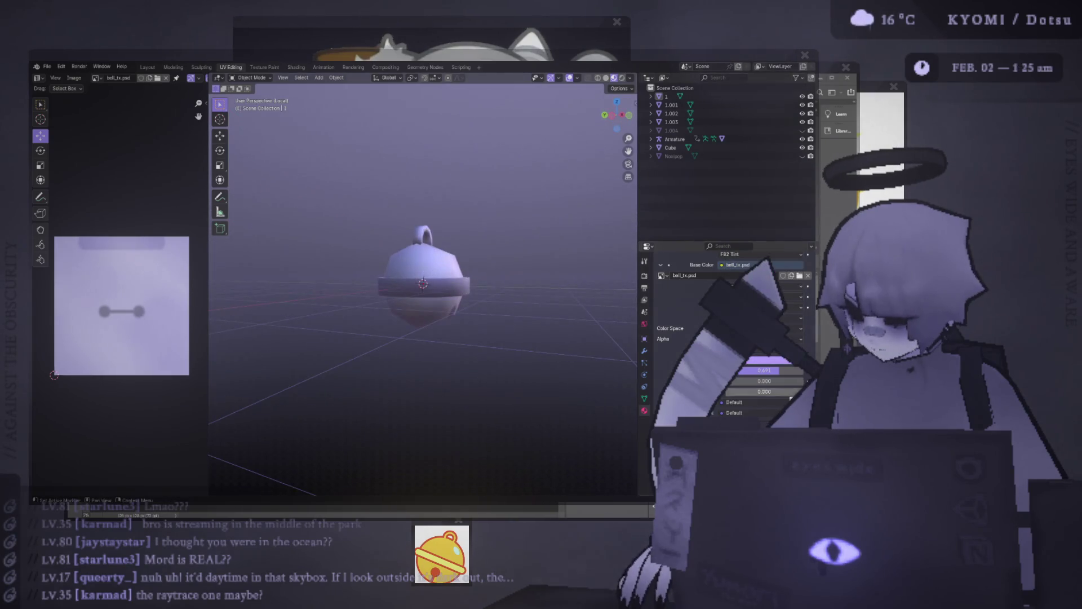
{"action": "mouse_move", "coordinate": [780, 373]}
{"action": "left_mouse_down"}
{"action": "mouse_move", "coordinate": [805, 373]}
{"action": "mouse_move", "coordinate": [786, 373]}
{"action": "left_mouse_up"}
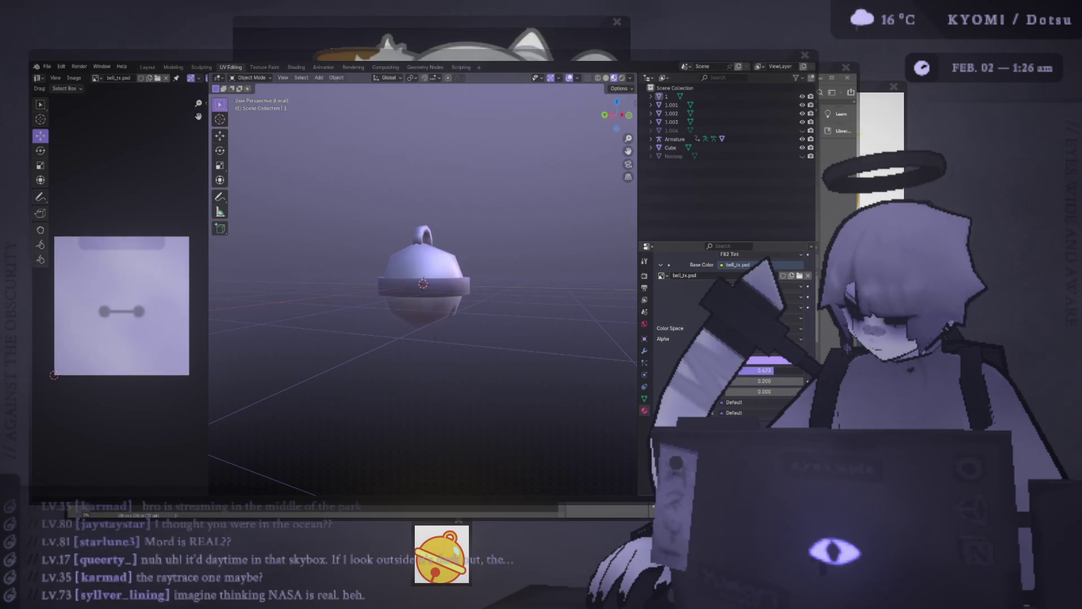
- Orbit closer around the bell and select it again
{"action": "mouse_move", "coordinate": [529, 306]}
{"action": "middle_mouse_down"}
{"action": "mouse_move", "coordinate": [394, 263]}
{"action": "mouse_move", "coordinate": [423, 307]}
{"action": "mouse_move", "coordinate": [391, 318]}
{"action": "mouse_move", "coordinate": [418, 293]}
{"action": "middle_mouse_up"}
{"action": "scroll", "coordinate": [391, 319], "scroll_direction": "down", "scroll_amount": 3}
{"action": "left_click", "coordinate": [420, 284]}
{"action": "left_click", "coordinate": [219, 151]}
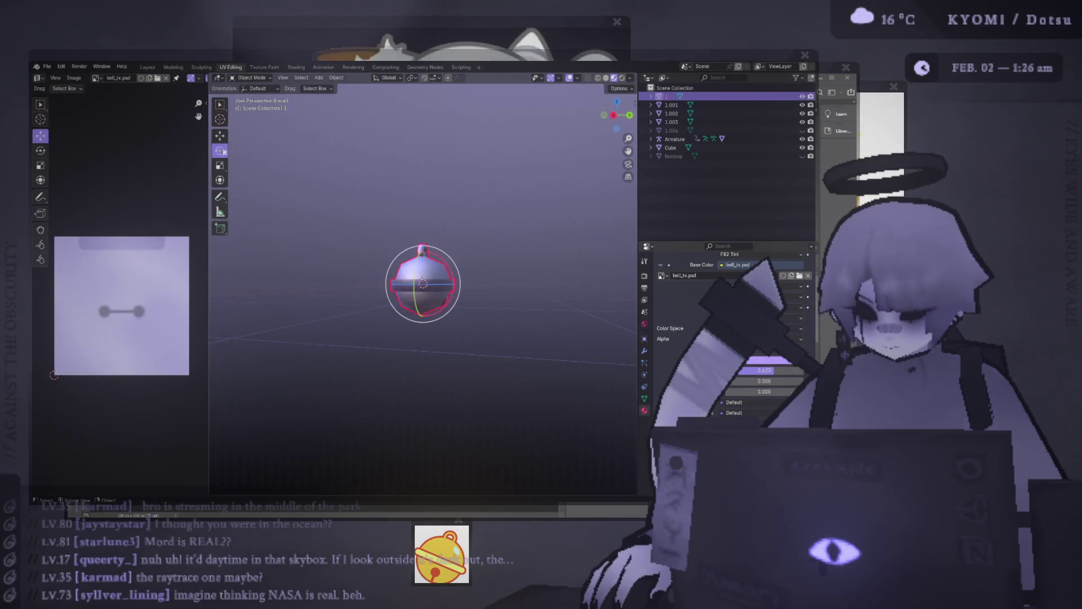
{"action": "left_click_drag", "start_coordinate": [430, 265], "coordinate": [430, 243]}
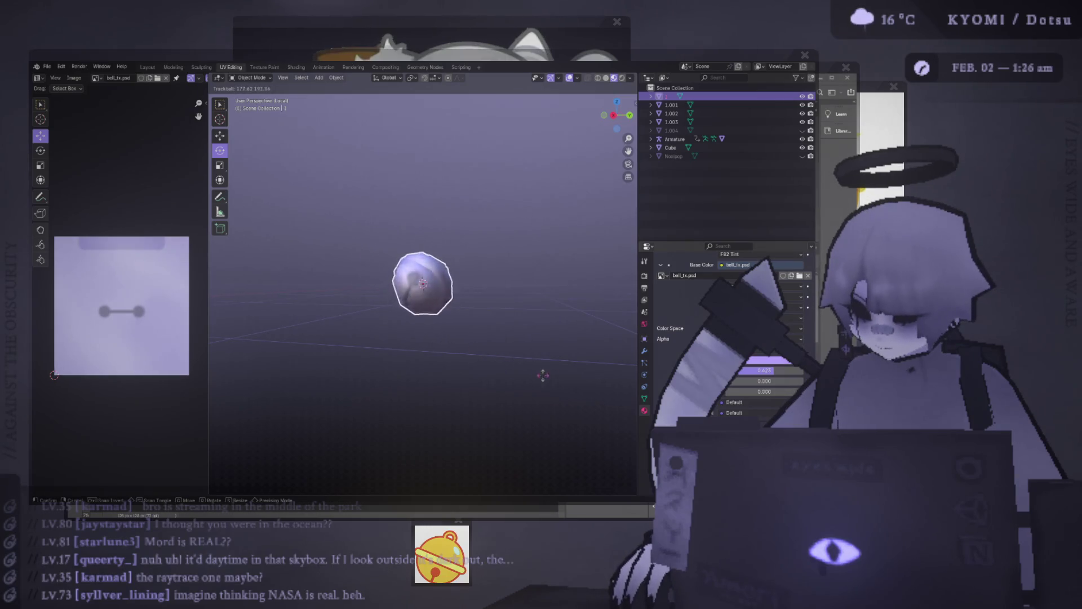
{"action": "left_click", "coordinate": [317, 365]}
{"action": "left_click", "coordinate": [509, 184]}
{"action": "key", "text": "ctrl+z"}
{"action": "key", "text": "r"}
{"action": "key", "text": "r"}
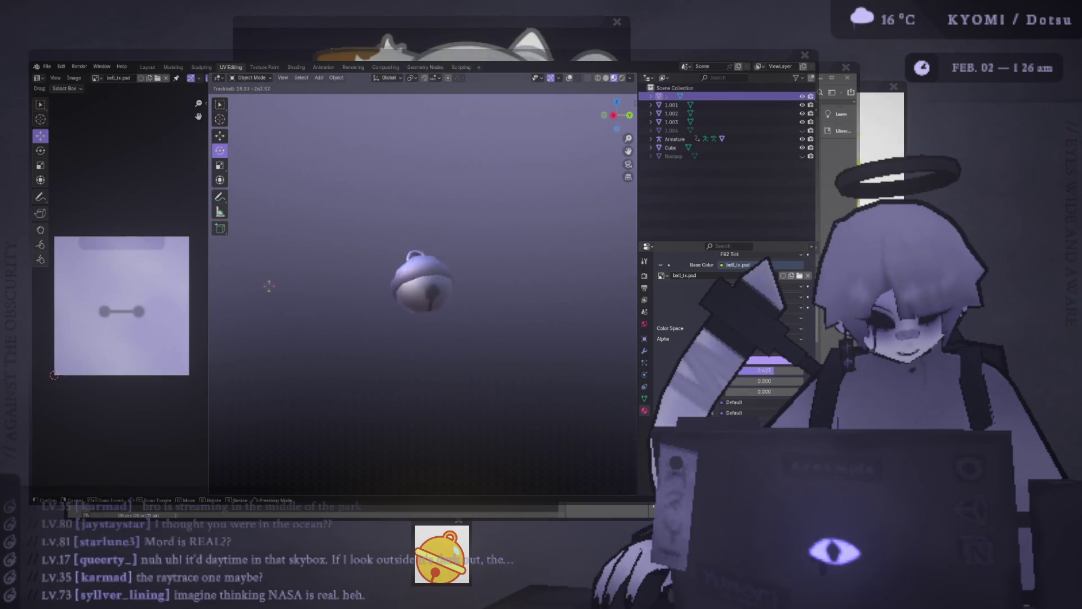
{"action": "left_click", "coordinate": [464, 357]}
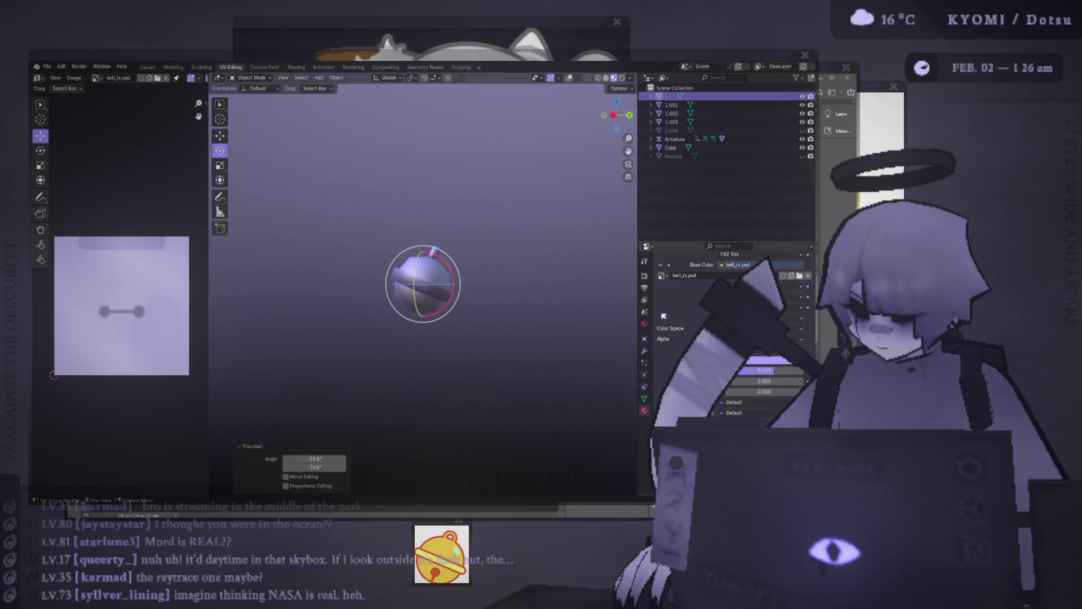
{"action": "scroll", "coordinate": [728, 339], "scroll_direction": "up", "scroll_amount": 2}
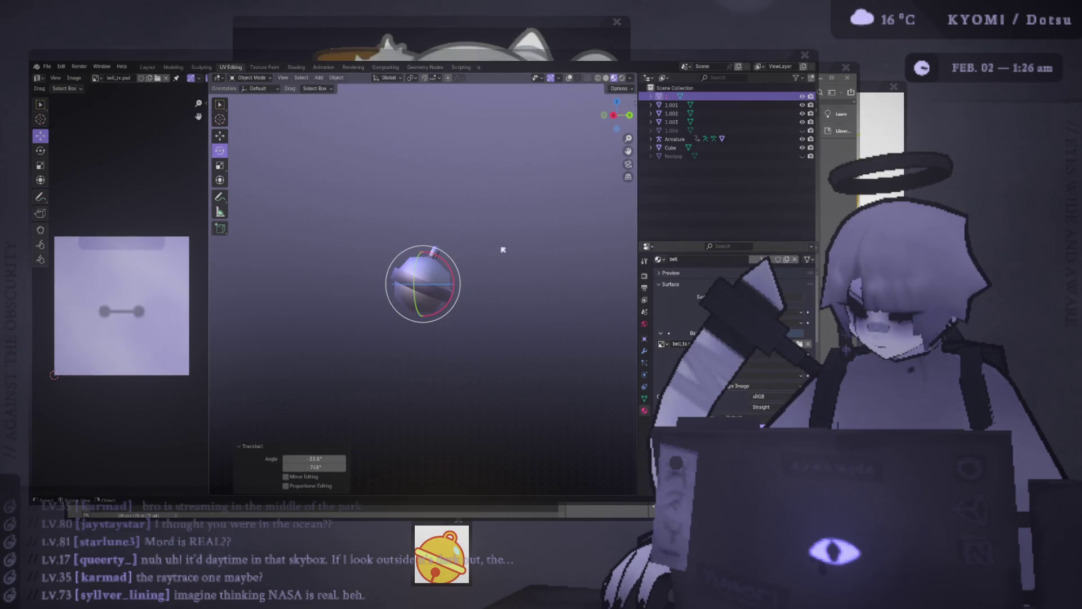
{"action": "key", "text": "ctrl+z"}
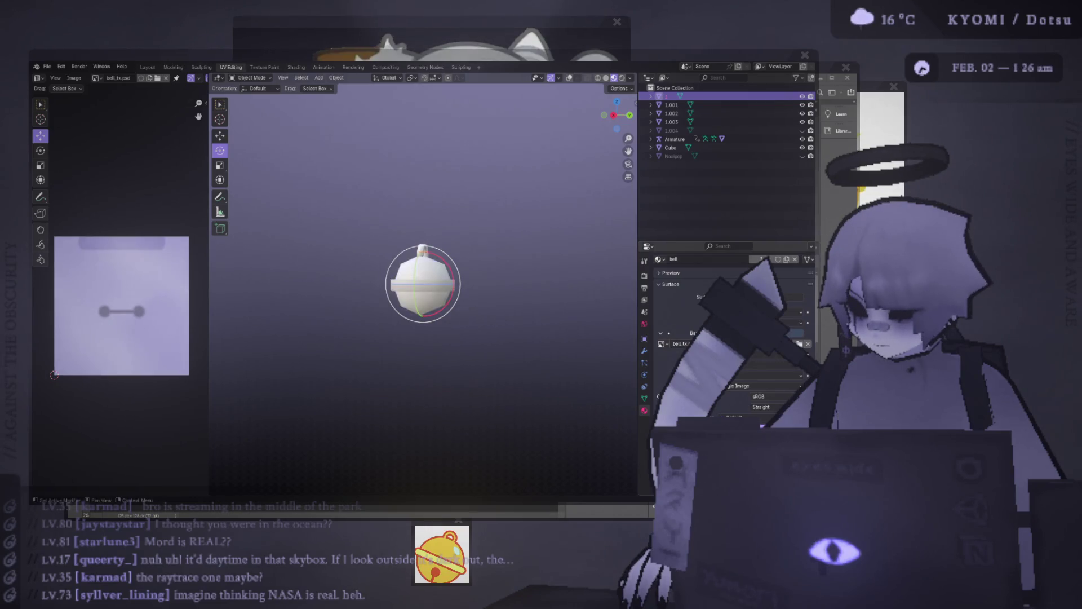
{"action": "middle_click_drag", "start_coordinate": [417, 271], "coordinate": [426, 265]}
{"action": "scroll", "coordinate": [426, 265], "scroll_direction": "up", "scroll_amount": 3}
{"action": "left_click_drag", "start_coordinate": [425, 264], "coordinate": [440, 293]}
{"action": "key", "text": "ctrl+z"}
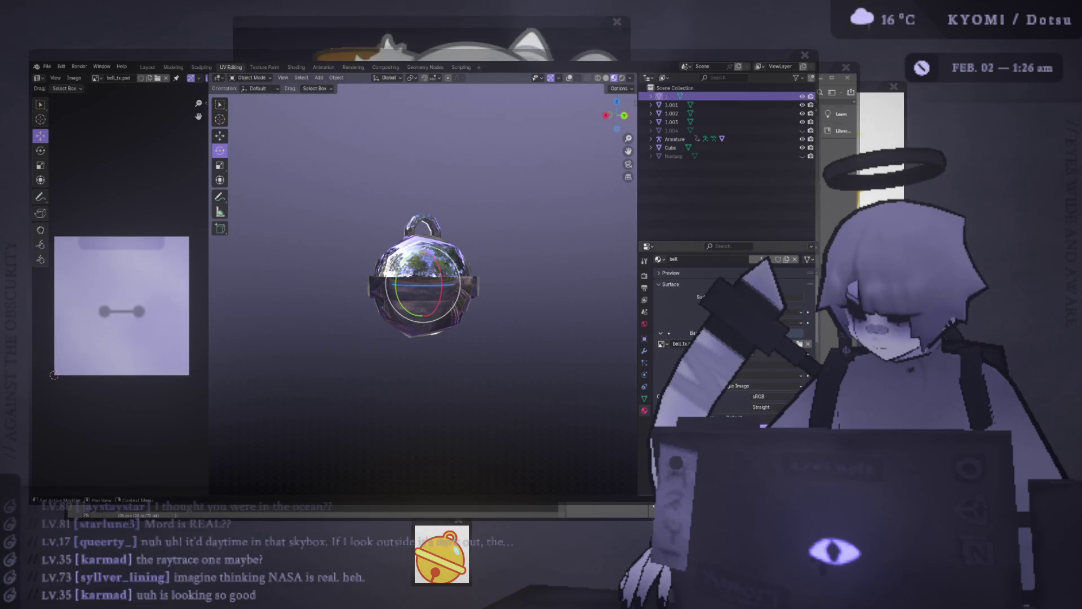
{"action": "left_click", "coordinate": [792, 312]}
{"action": "left_click", "coordinate": [792, 333]}
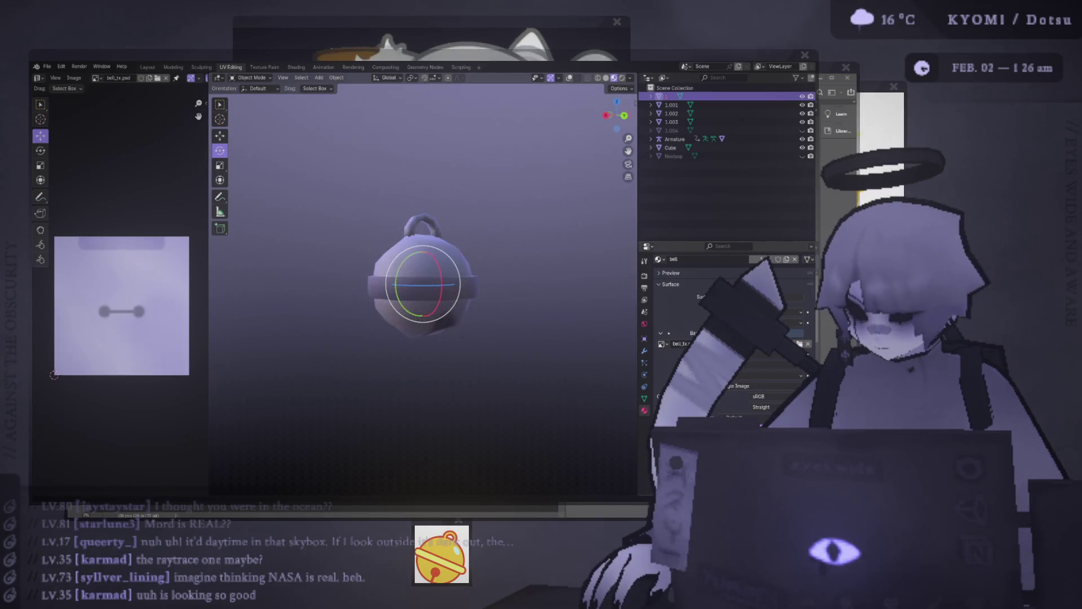
{"action": "key", "text": "r"}
{"action": "key", "text": "r"}
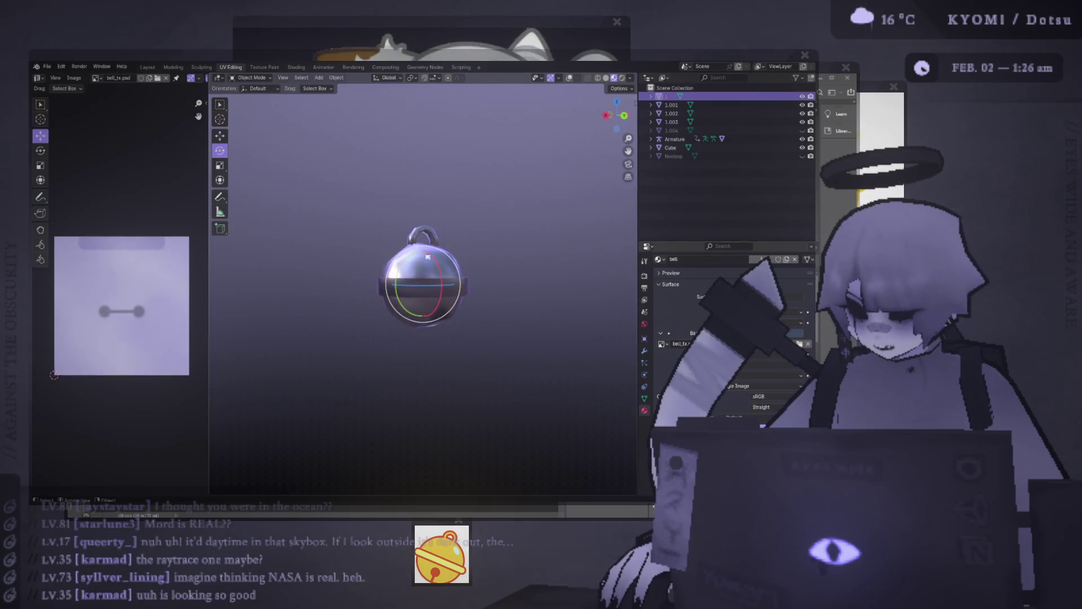
{"action": "left_click", "coordinate": [503, 240]}
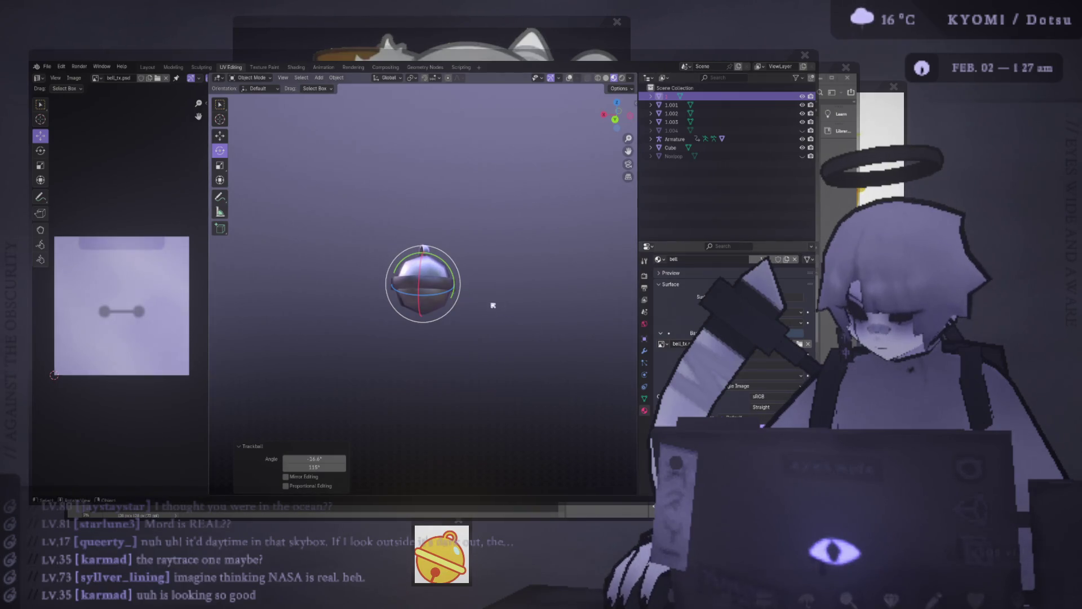
{"action": "key", "text": "r"}
{"action": "key", "text": "r"}
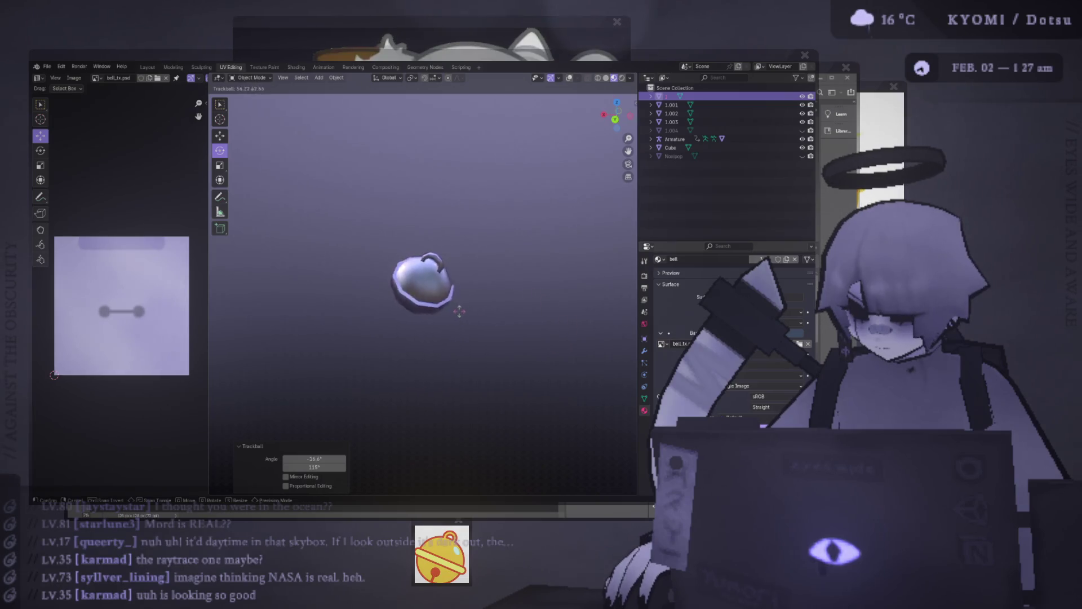
{"action": "left_click", "coordinate": [453, 217]}
{"action": "scroll", "coordinate": [454, 217], "scroll_direction": "up", "scroll_amount": 7}
{"action": "key", "text": "ctrl+z"}
{"action": "key", "text": "shift+alt+z"}
{"action": "key", "text": "KP_Divide"}
- Select the handle's loop of faces in Edit Mode and apply Shade Smooth
{"action": "key", "text": "Tab"}
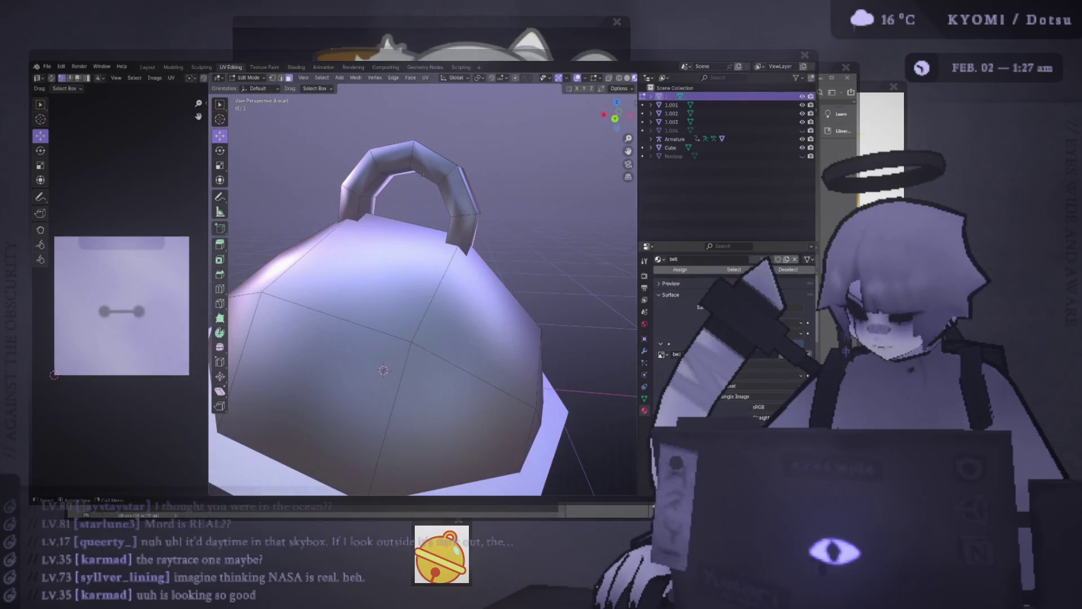
{"action": "left_click", "coordinate": [353, 206]}
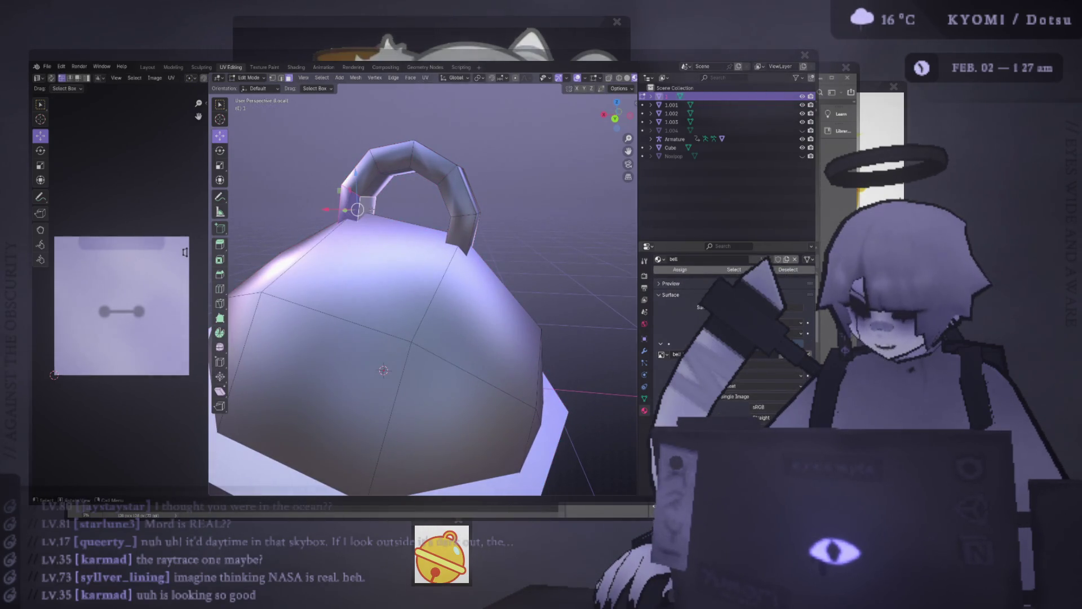
{"action": "mouse_move", "coordinate": [358, 210]}
{"action": "middle_mouse_down"}
{"action": "mouse_move", "coordinate": [395, 169]}
{"action": "mouse_move", "coordinate": [429, 228]}
{"action": "middle_mouse_up"}
{"action": "left_click", "coordinate": [453, 183], "text": "alt"}
{"action": "right_click", "coordinate": [428, 228]}
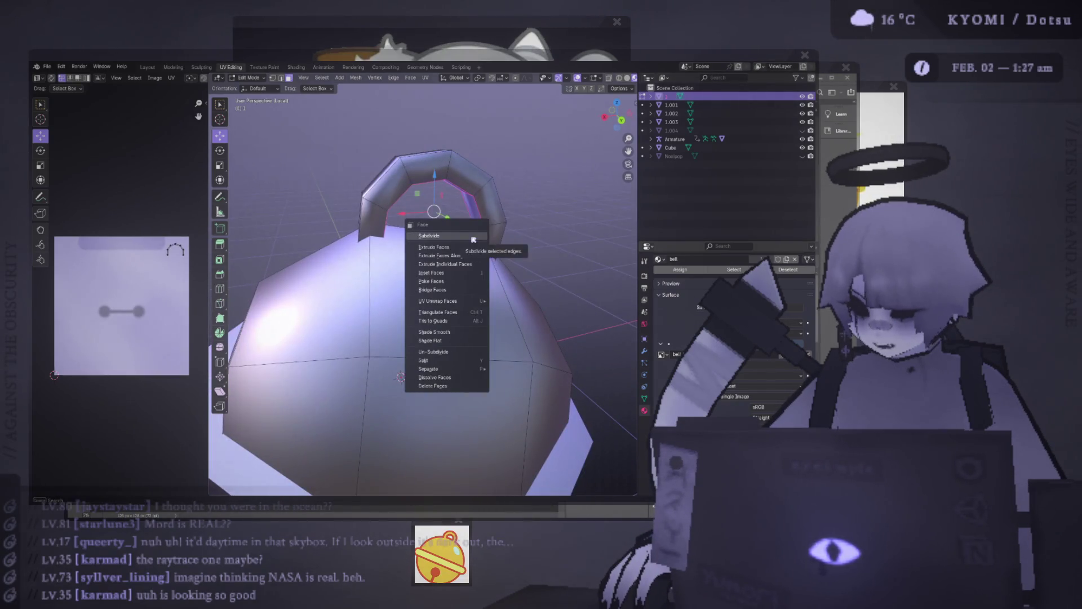
{"action": "left_click", "coordinate": [440, 332]}
{"action": "mouse_move", "coordinate": [463, 332]}
{"action": "middle_mouse_down"}
{"action": "mouse_move", "coordinate": [432, 221]}
{"action": "mouse_move", "coordinate": [403, 212]}
{"action": "mouse_move", "coordinate": [428, 217]}
{"action": "mouse_move", "coordinate": [462, 164]}
{"action": "middle_mouse_up"}
{"action": "key", "text": "Tab"}
{"action": "key", "text": "Tab"}
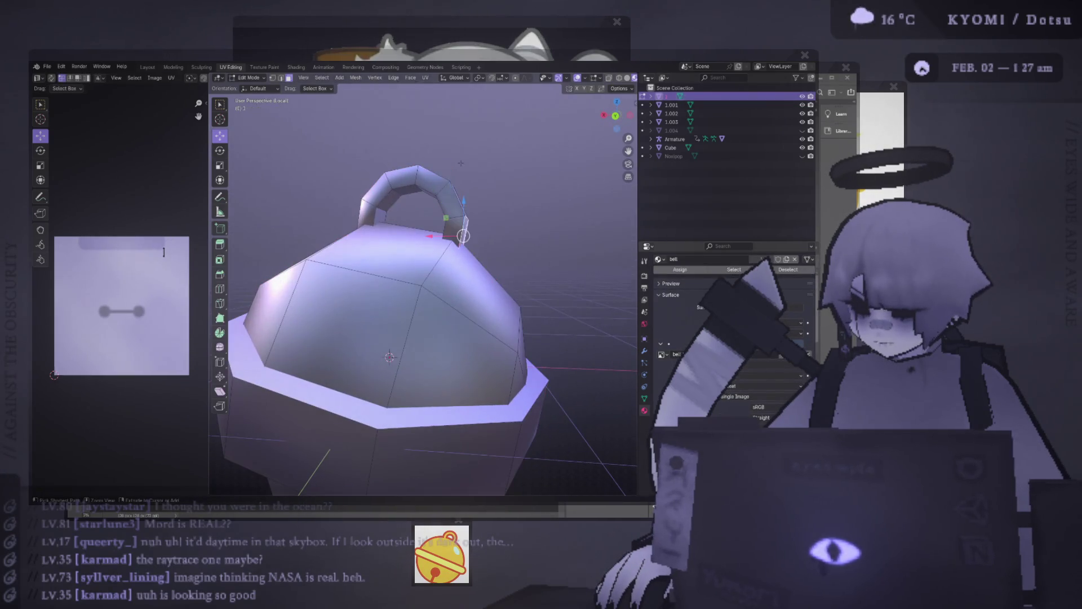
- Check other parts of the handle, then return to Object Mode and view the bell from low
{"action": "left_click", "coordinate": [458, 224], "text": "shift"}
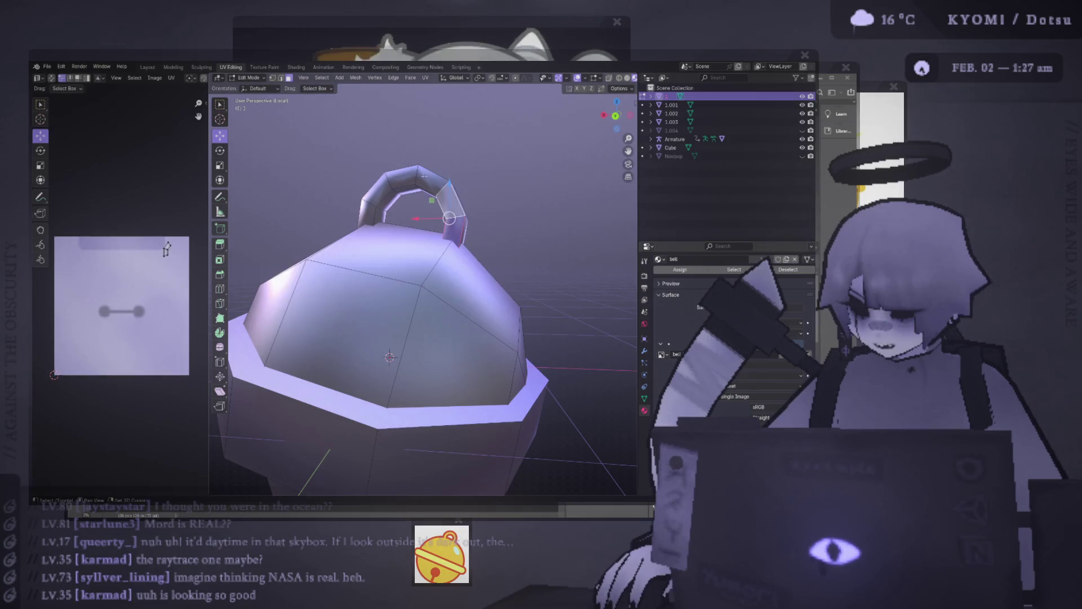
{"action": "right_click", "coordinate": [373, 213]}
{"action": "middle_click_drag", "start_coordinate": [373, 213], "coordinate": [395, 237]}
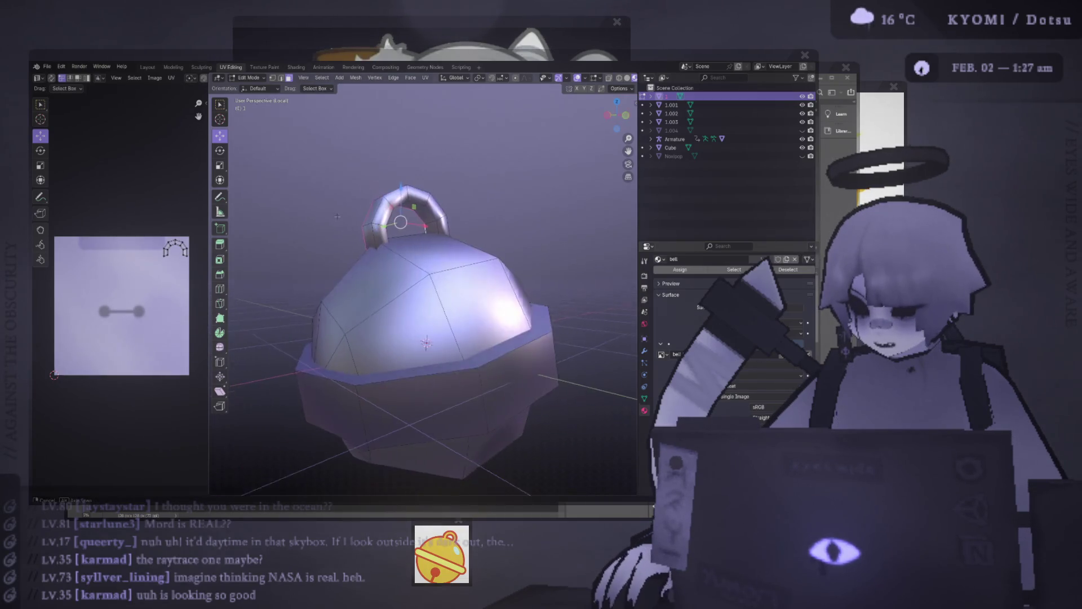
{"action": "left_click", "coordinate": [399, 198]}
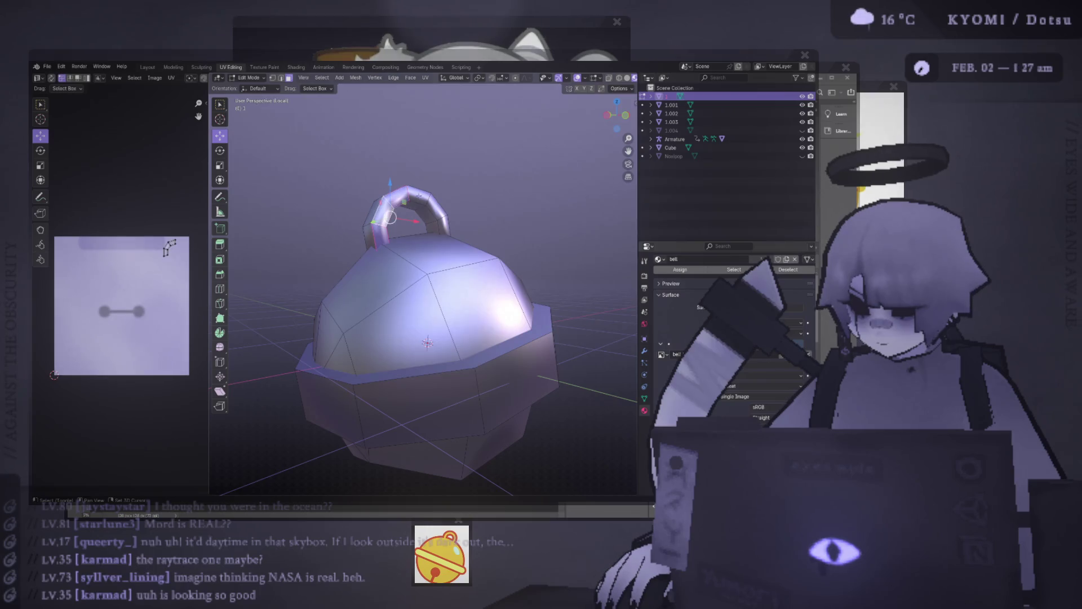
{"action": "key", "text": "Tab"}
{"action": "mouse_move", "coordinate": [428, 271]}
{"action": "middle_mouse_down"}
{"action": "mouse_move", "coordinate": [519, 272]}
{"action": "mouse_move", "coordinate": [502, 241]}
{"action": "mouse_move", "coordinate": [481, 273]}
{"action": "mouse_move", "coordinate": [510, 281]}
{"action": "mouse_move", "coordinate": [468, 338]}
{"action": "mouse_move", "coordinate": [363, 316]}
{"action": "mouse_move", "coordinate": [372, 272]}
{"action": "mouse_move", "coordinate": [447, 316]}
{"action": "mouse_move", "coordinate": [316, 348]}
{"action": "mouse_move", "coordinate": [399, 375]}
{"action": "mouse_move", "coordinate": [435, 314]}
{"action": "mouse_move", "coordinate": [469, 345]}
{"action": "mouse_move", "coordinate": [368, 285]}
{"action": "mouse_move", "coordinate": [478, 249]}
{"action": "mouse_move", "coordinate": [600, 271]}
{"action": "middle_mouse_up"}
{"action": "left_click", "coordinate": [469, 267]}
{"action": "left_click", "coordinate": [479, 249]}
{"action": "scroll", "coordinate": [527, 261], "scroll_direction": "down", "scroll_amount": 3}
{"action": "scroll", "coordinate": [495, 273], "scroll_direction": "up", "scroll_amount": 5}
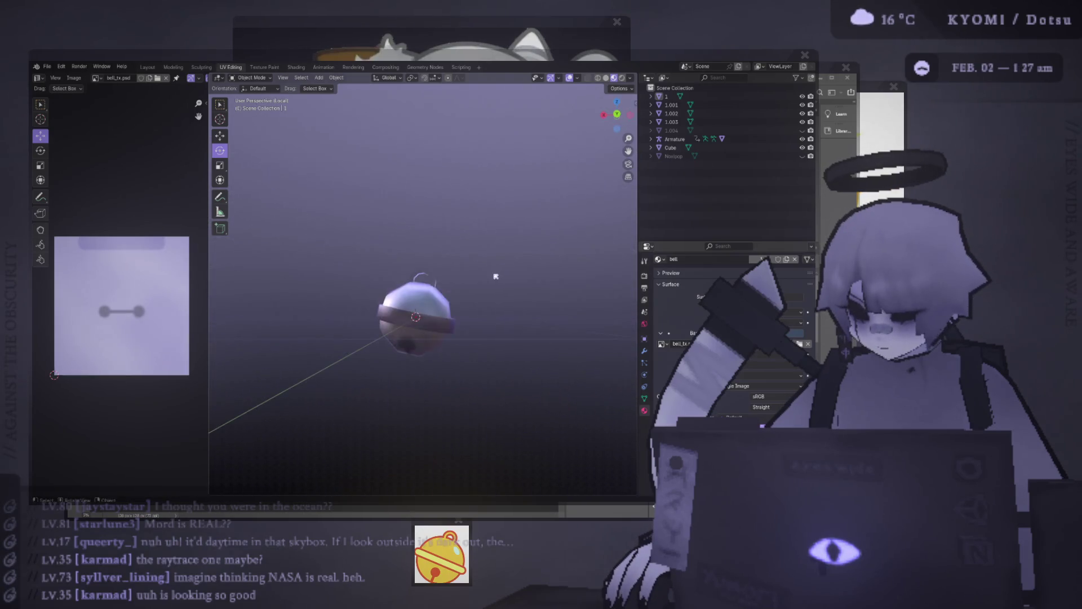
{"action": "key", "text": "Tab"}
{"action": "key", "text": "ctrl+z"}
{"action": "scroll", "coordinate": [493, 274], "scroll_direction": "down", "scroll_amount": 2}
{"action": "key", "text": "Tab"}
{"action": "mouse_move", "coordinate": [493, 274]}
{"action": "middle_mouse_down"}
{"action": "mouse_move", "coordinate": [254, 303]}
{"action": "mouse_move", "coordinate": [513, 280]}
{"action": "mouse_move", "coordinate": [496, 265]}
{"action": "mouse_move", "coordinate": [409, 298]}
{"action": "middle_mouse_up"}
{"action": "scroll", "coordinate": [513, 280], "scroll_direction": "up", "scroll_amount": 4}
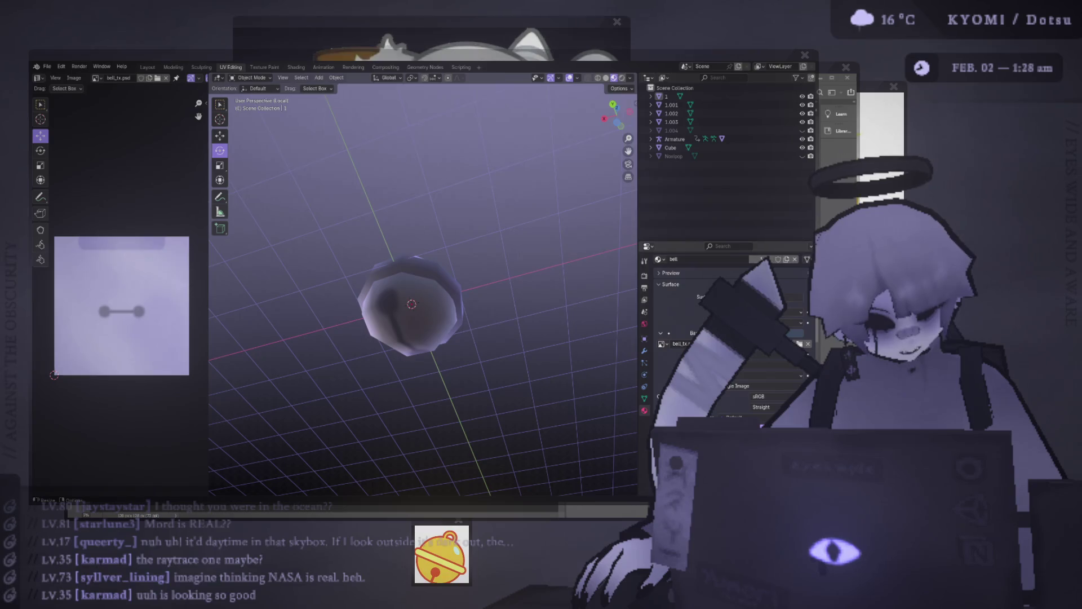
- Select the bell and inspect its vertices in Edit Mode, then return to Object Mode
{"action": "mouse_move", "coordinate": [286, 239]}
{"action": "middle_mouse_down"}
{"action": "mouse_move", "coordinate": [317, 320]}
{"action": "mouse_move", "coordinate": [355, 358]}
{"action": "middle_mouse_up"}
{"action": "left_click", "coordinate": [428, 338]}
{"action": "middle_click_drag", "start_coordinate": [429, 338], "coordinate": [485, 309]}
{"action": "left_click", "coordinate": [478, 310]}
{"action": "key", "text": "a"}
{"action": "key", "text": "Tab"}
{"action": "key", "text": "1"}
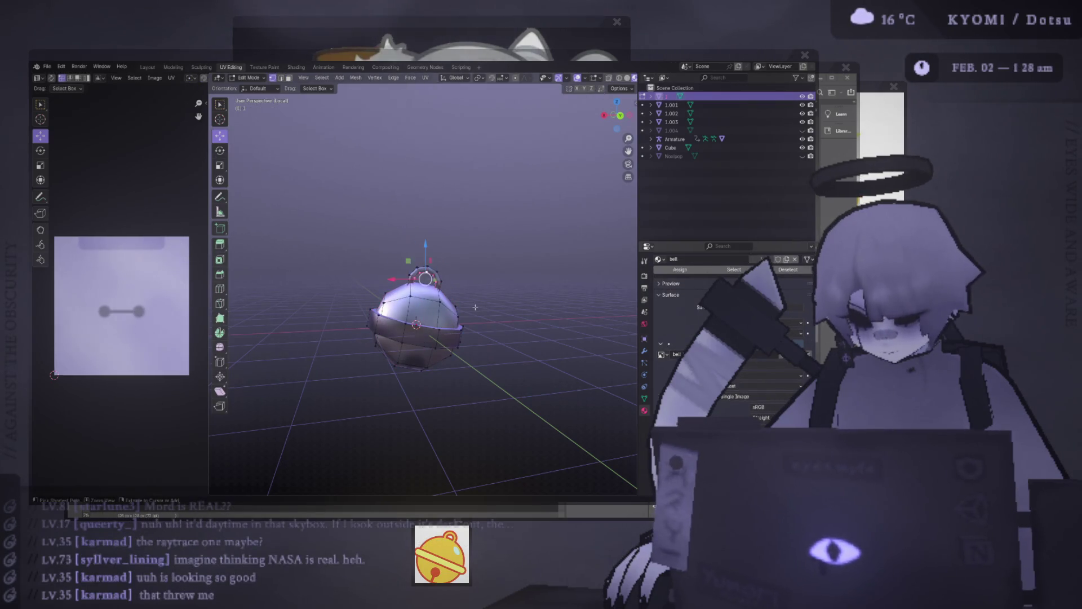
{"action": "key", "text": "Tab"}
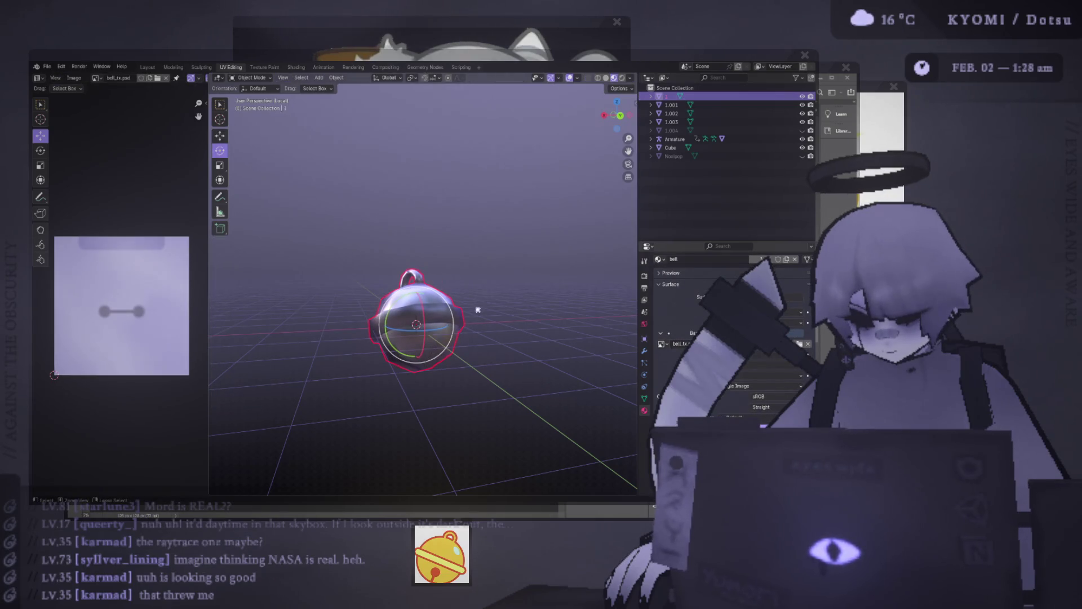
{"action": "mouse_move", "coordinate": [477, 308]}
{"action": "middle_mouse_down"}
{"action": "mouse_move", "coordinate": [475, 337]}
{"action": "mouse_move", "coordinate": [475, 316]}
{"action": "mouse_move", "coordinate": [325, 273]}
{"action": "middle_mouse_up"}
- Clear the bell's rotation, save splash.blend, and bring bell_tx.psd up in Photoshop
{"action": "key", "text": "alt+r"}
{"action": "scroll", "coordinate": [476, 337], "scroll_direction": "up", "scroll_amount": 5}
{"action": "scroll", "coordinate": [476, 337], "scroll_direction": "down", "scroll_amount": 5}
{"action": "key", "text": "ctrl+s"}
{"action": "left_click", "coordinate": [325, 274]}
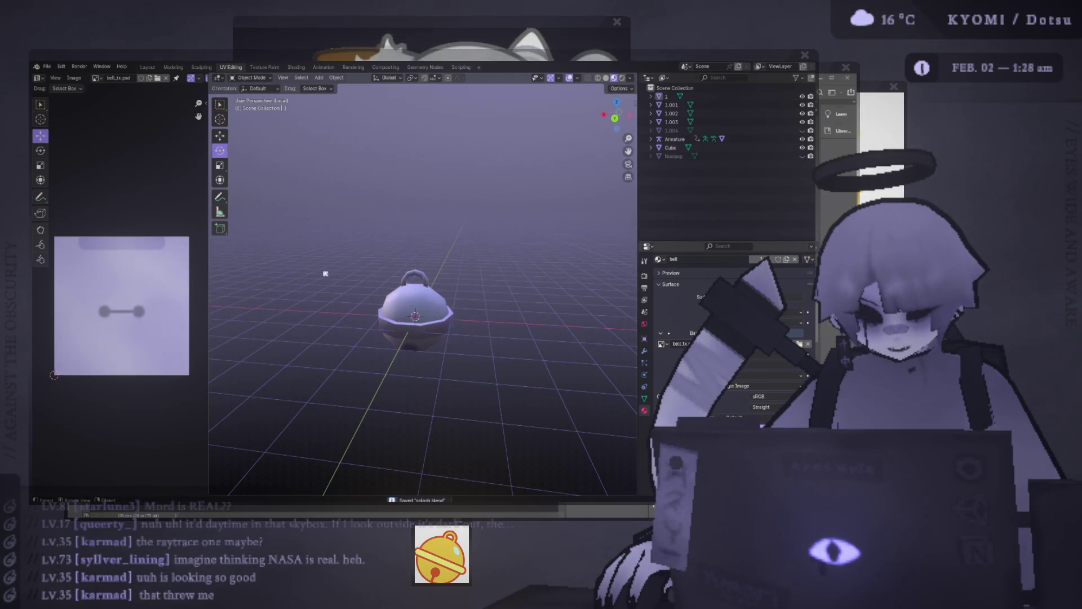
{"action": "key", "text": "alt+Tab"}
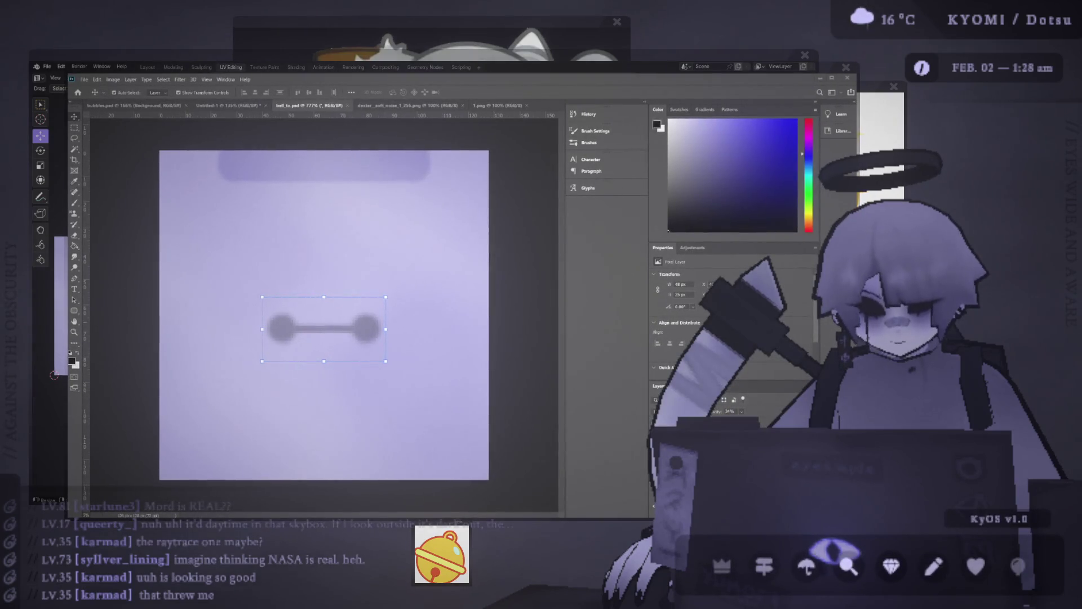
{"action": "key", "text": "alt+Tab"}
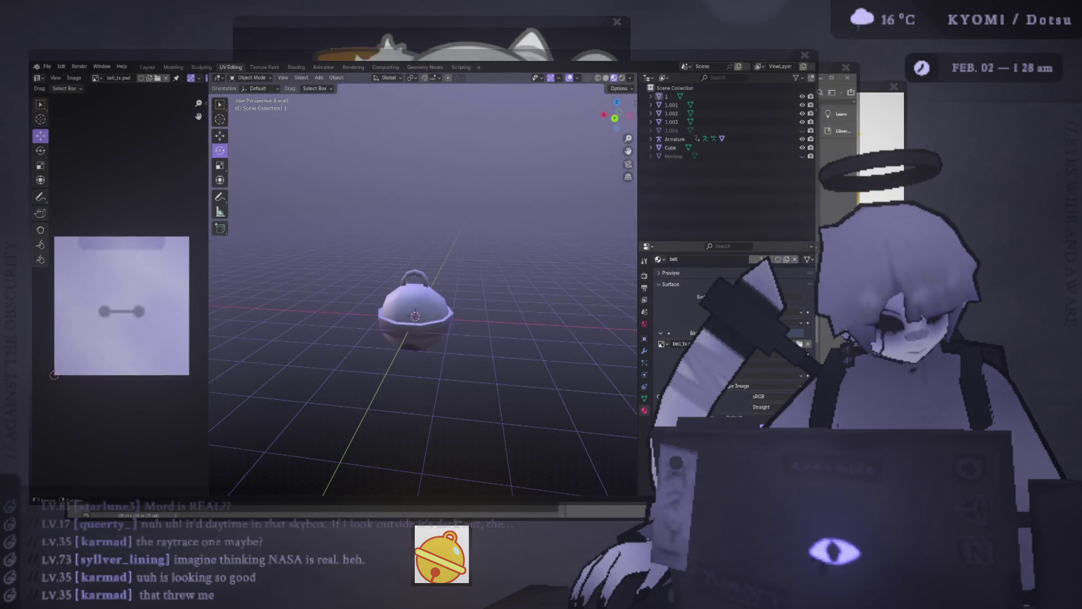
{"action": "key", "text": "alt+Tab"}
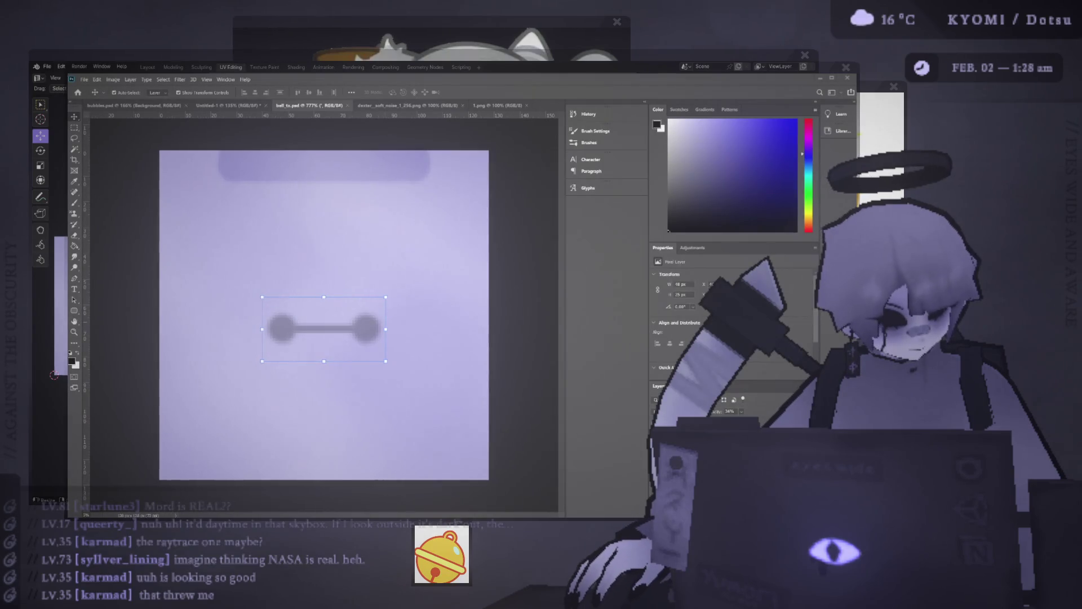
{"action": "key", "text": "alt+Tab"}
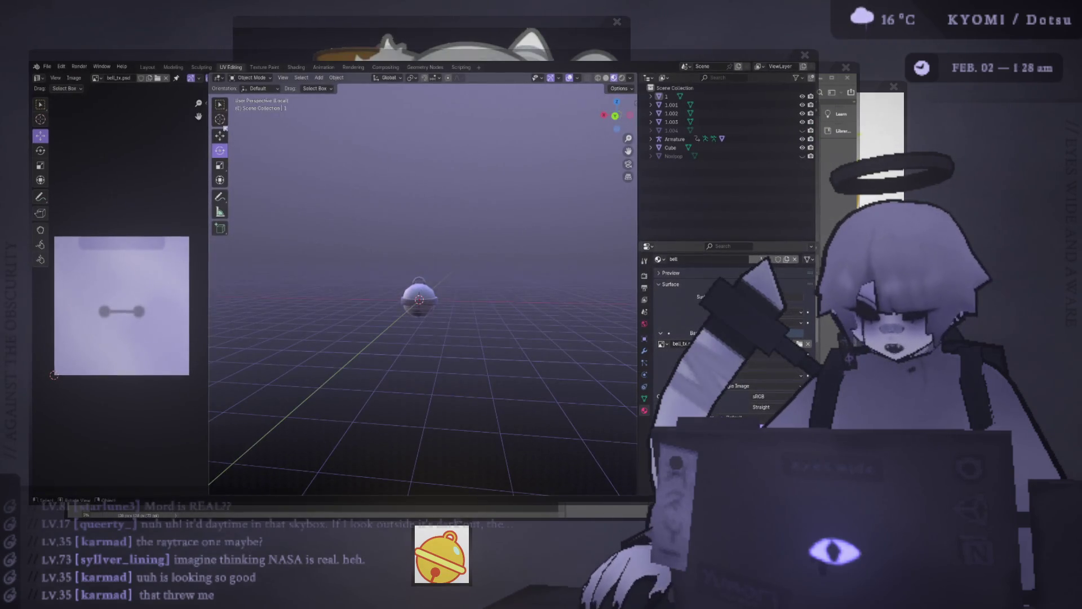
{"action": "left_click", "coordinate": [148, 68]}
- Show the whole scene, duplicate the character's body, and delete the unwanted copy
{"action": "scroll", "coordinate": [338, 225], "scroll_direction": "down", "scroll_amount": 5}
{"action": "middle_click_drag", "start_coordinate": [383, 271], "coordinate": [390, 247]}
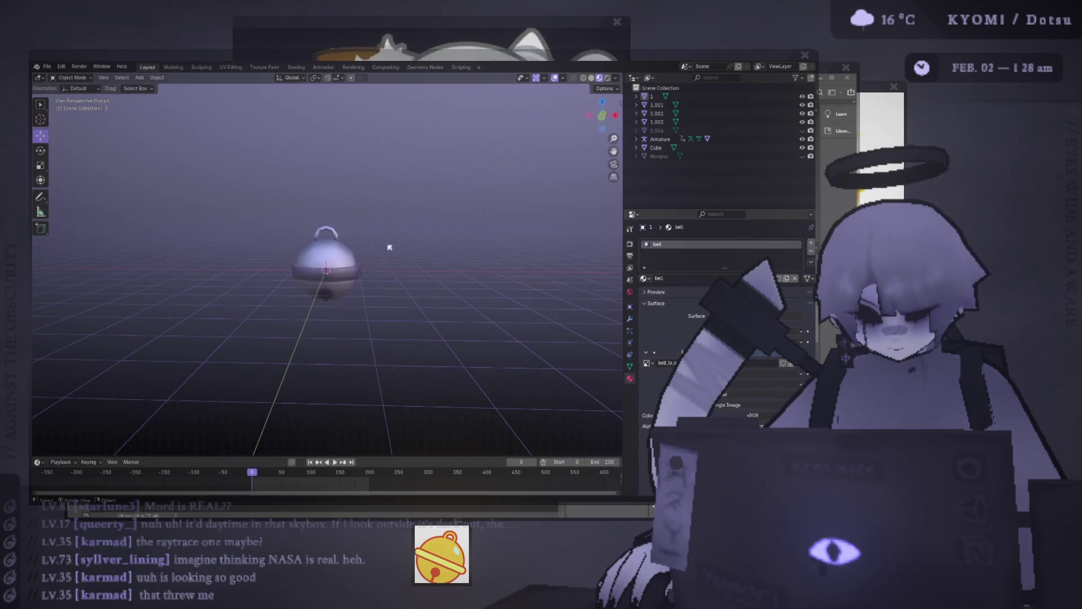
{"action": "key", "text": "KP_Divide"}
{"action": "scroll", "coordinate": [338, 254], "scroll_direction": "down", "scroll_amount": 3}
{"action": "left_click", "coordinate": [333, 282]}
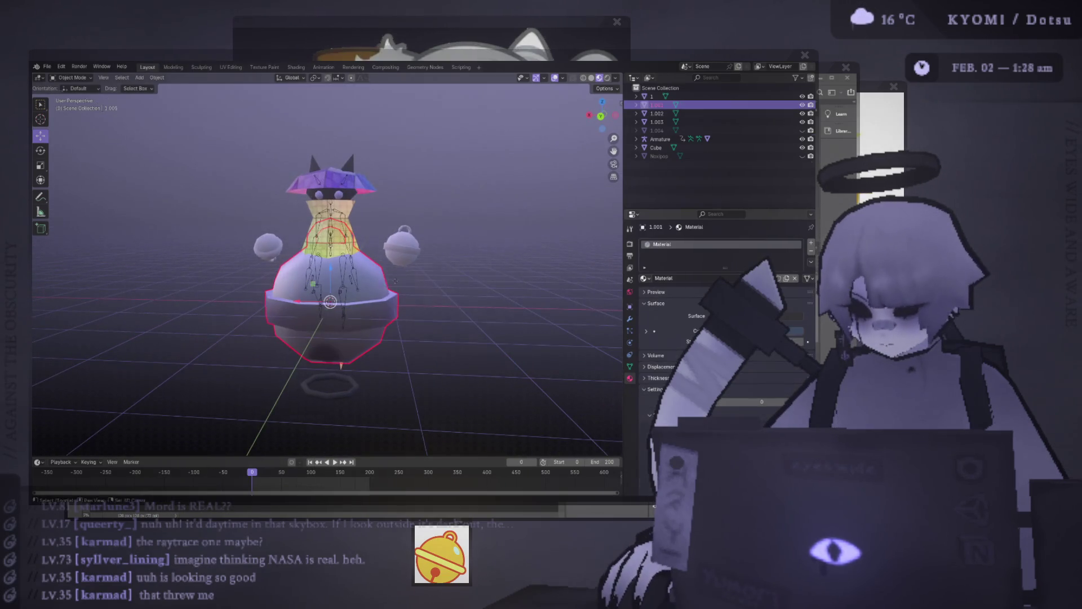
{"action": "key", "text": "shift+d"}
{"action": "key", "text": "Escape"}
{"action": "key", "text": "Delete"}
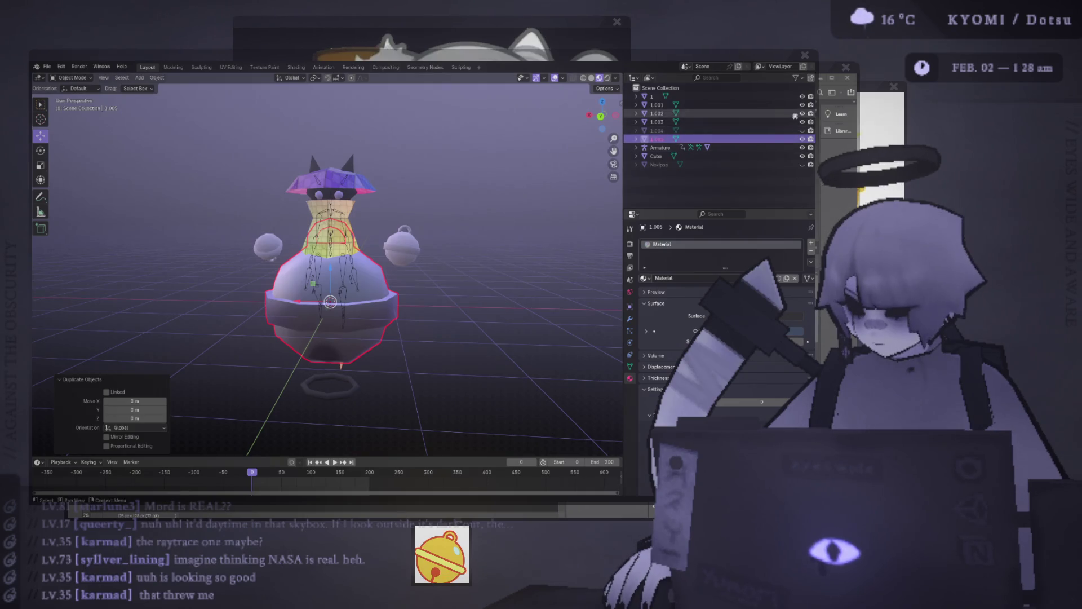
- Duplicate the bell, scale the copy to about a fifth, and move it beside the body
{"action": "left_click", "coordinate": [782, 106]}
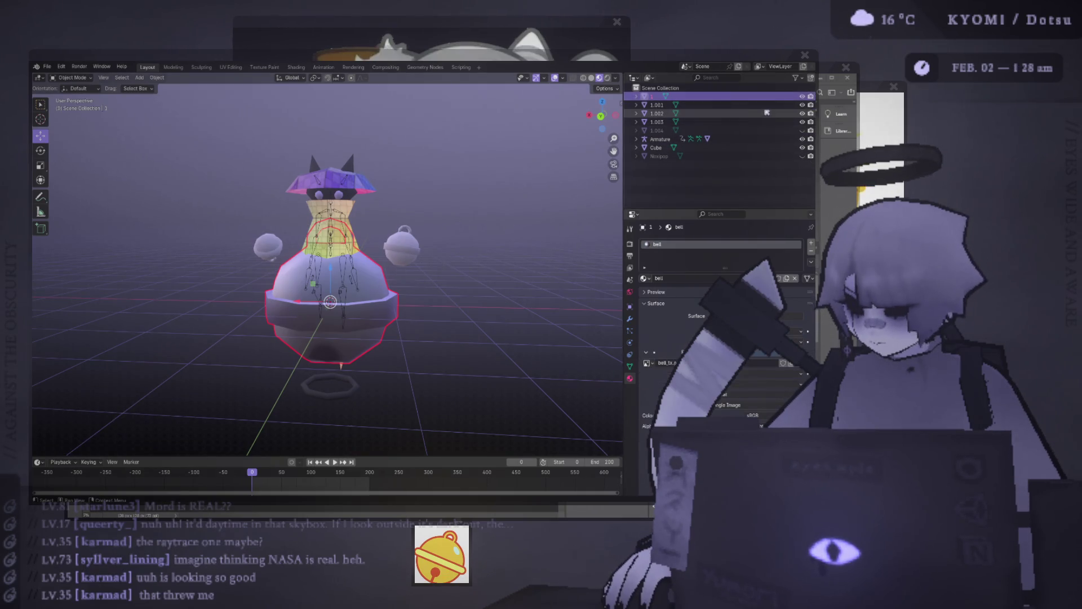
{"action": "key", "text": "shift+d"}
{"action": "key", "text": "Escape"}
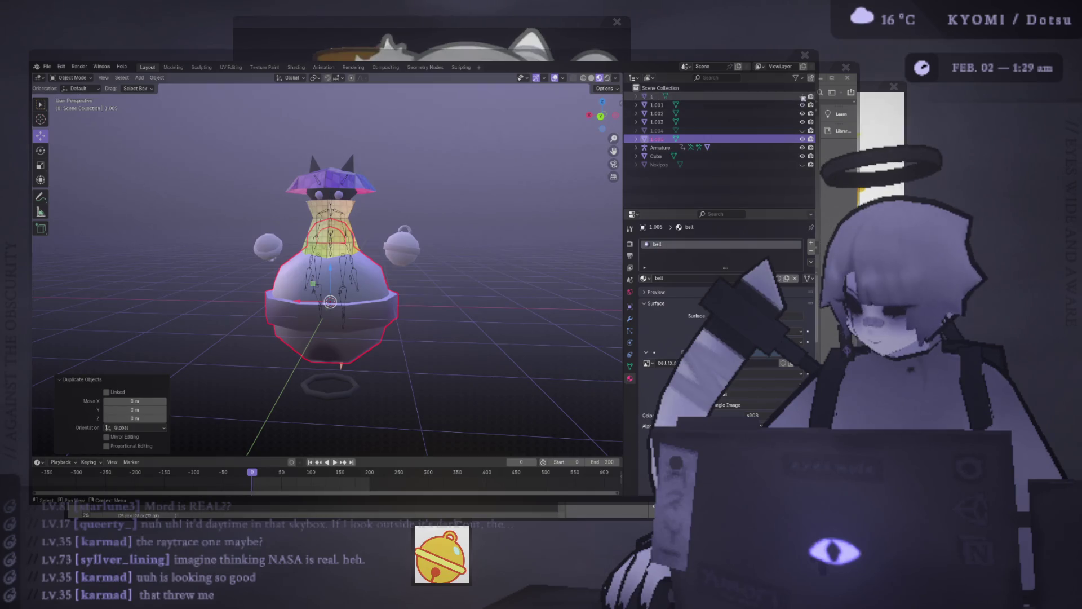
{"action": "key", "text": "s"}
{"action": "key", "text": "Return"}
{"action": "key", "text": "g"}
{"action": "left_click", "coordinate": [455, 213]}
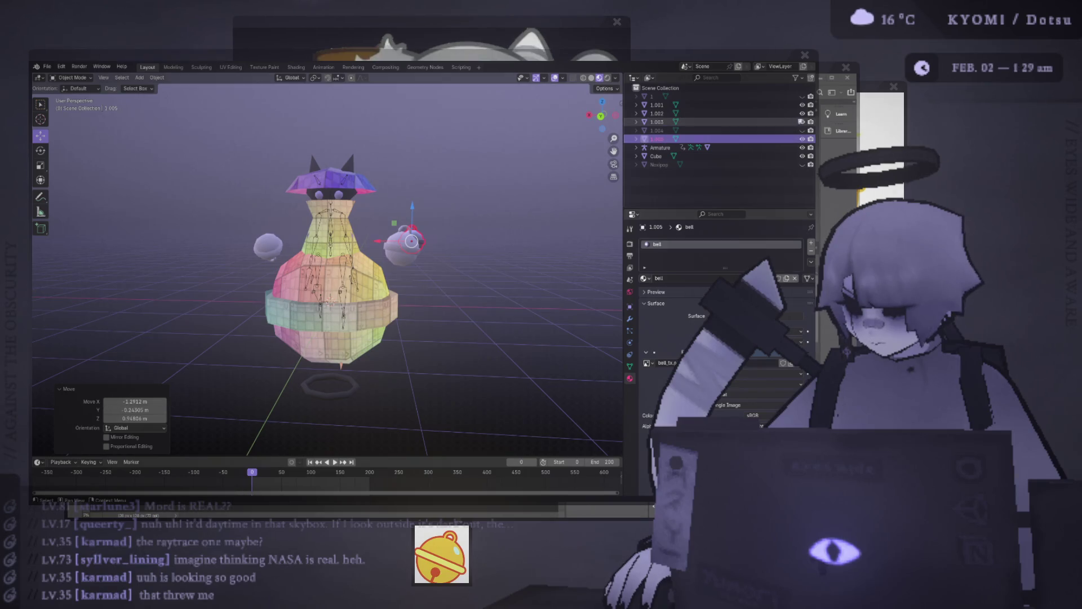
- Hide the extra body ring 1.001 and the grey bell 1.003, and remove the stray bell copy
{"action": "left_click", "coordinate": [802, 104]}
{"action": "left_click", "coordinate": [802, 121]}
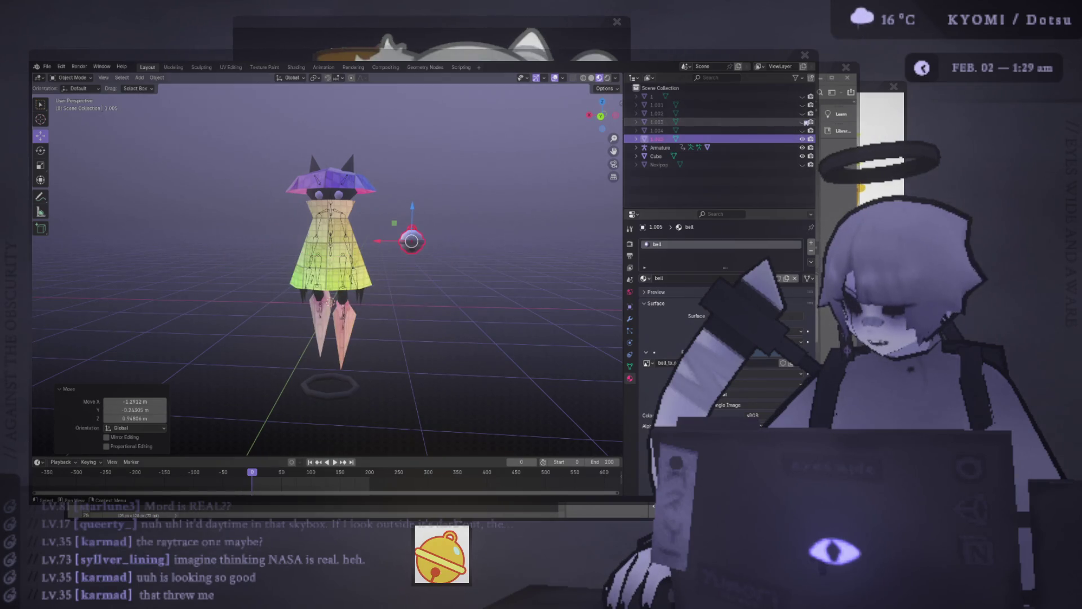
{"action": "key", "text": "g"}
{"action": "left_click", "coordinate": [410, 234]}
{"action": "key", "text": "Delete"}
{"action": "key", "text": "ctrl+z"}
- Duplicate the small bell to the body's other side and rotate both bells into place
{"action": "key", "text": "shift+d"}
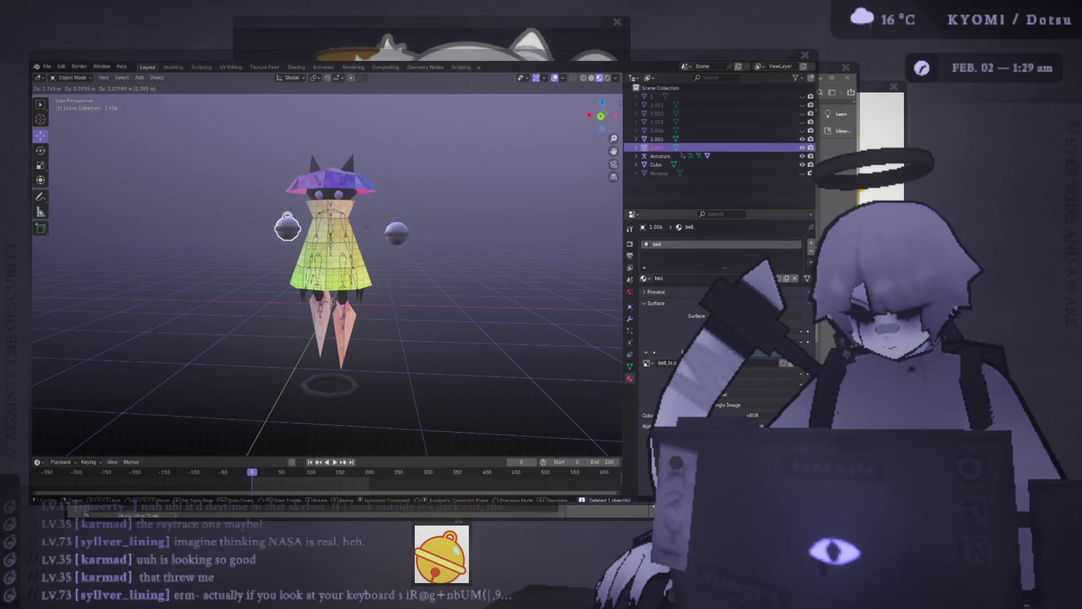
{"action": "left_click", "coordinate": [368, 241]}
{"action": "key", "text": "r"}
{"action": "key", "text": "ctrl+KP_1"}
{"action": "left_click", "coordinate": [388, 235]}
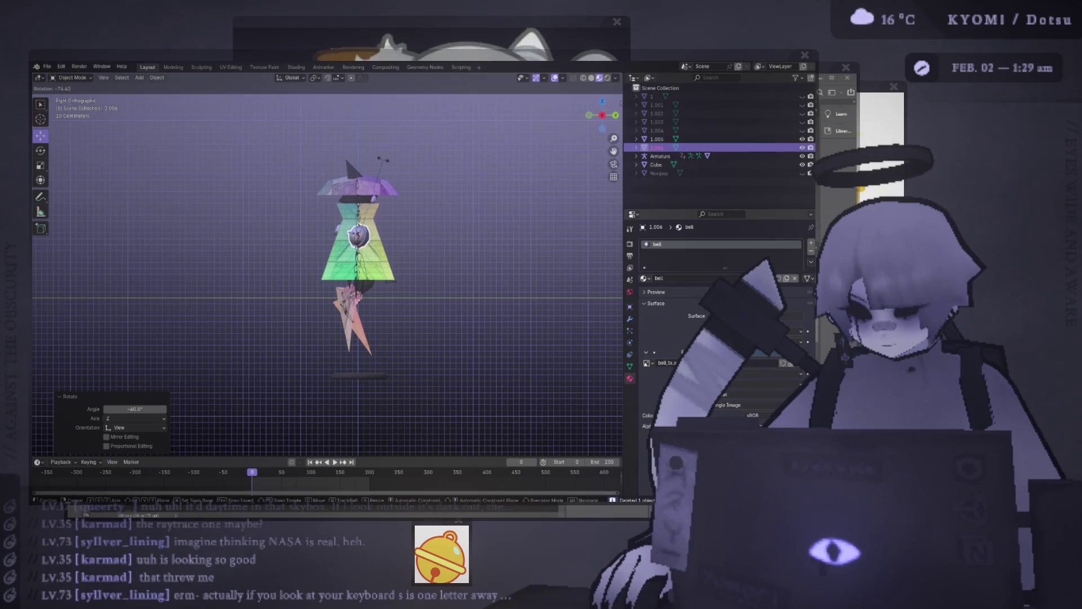
{"action": "left_click", "coordinate": [388, 234]}
{"action": "key", "text": "ctrl+KP_3"}
{"action": "key", "text": "r"}
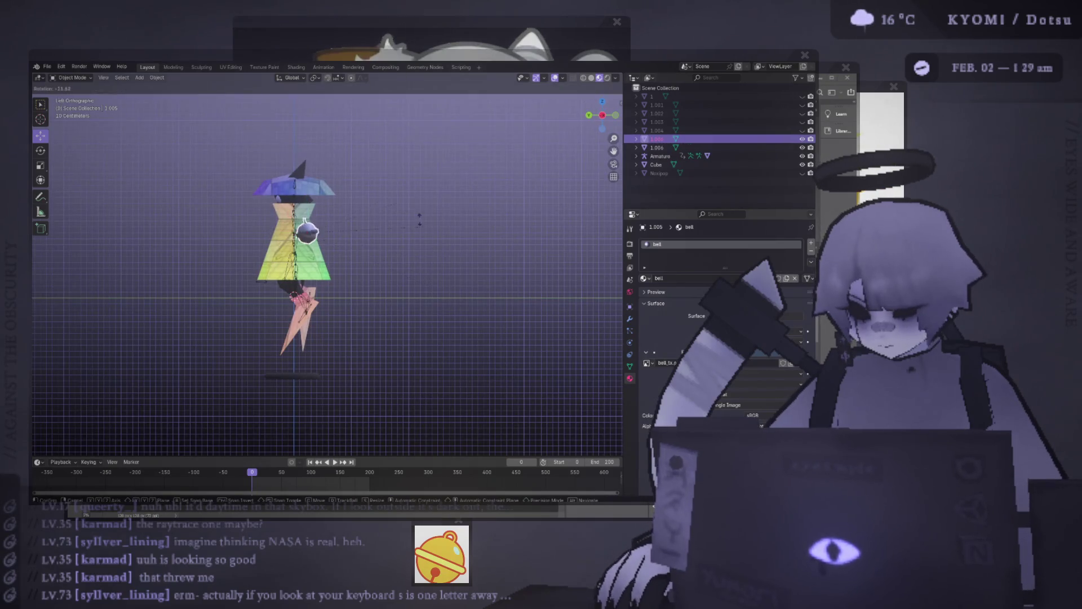
{"action": "left_click", "coordinate": [386, 175]}
- Inspect the model with see-through and overlays off, then select the body for UV Editing
{"action": "key", "text": "Tab"}
{"action": "middle_click_drag", "start_coordinate": [348, 306], "coordinate": [433, 291]}
{"action": "key", "text": "alt+z"}
{"action": "key", "text": "shift+alt+z"}
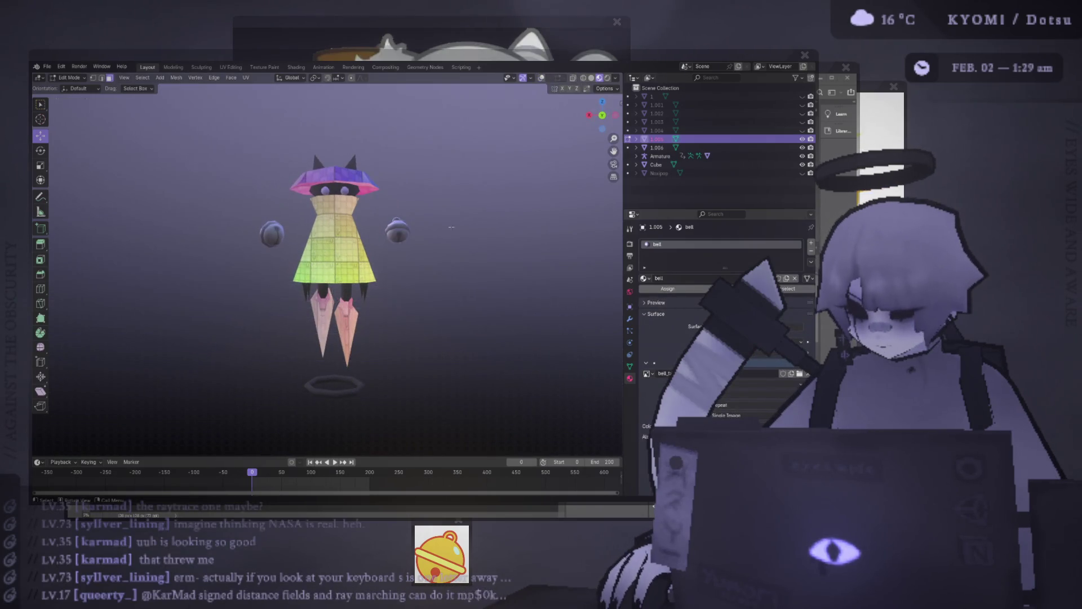
{"action": "middle_click_drag", "start_coordinate": [394, 250], "coordinate": [406, 237]}
{"action": "key", "text": "Tab"}
{"action": "left_click", "coordinate": [338, 259]}
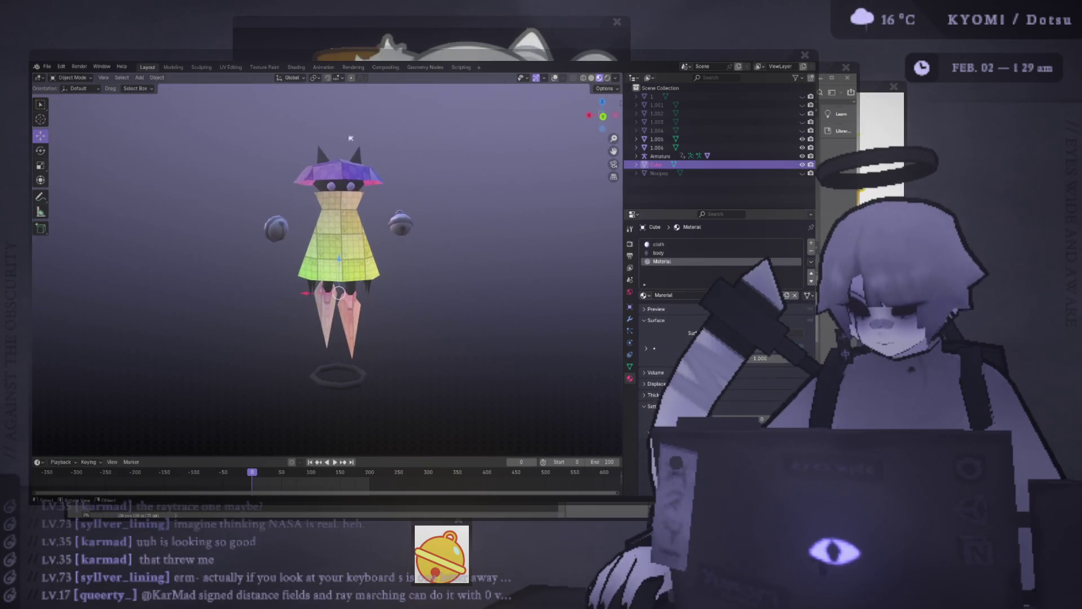
{"action": "middle_click_drag", "start_coordinate": [310, 120], "coordinate": [302, 118]}
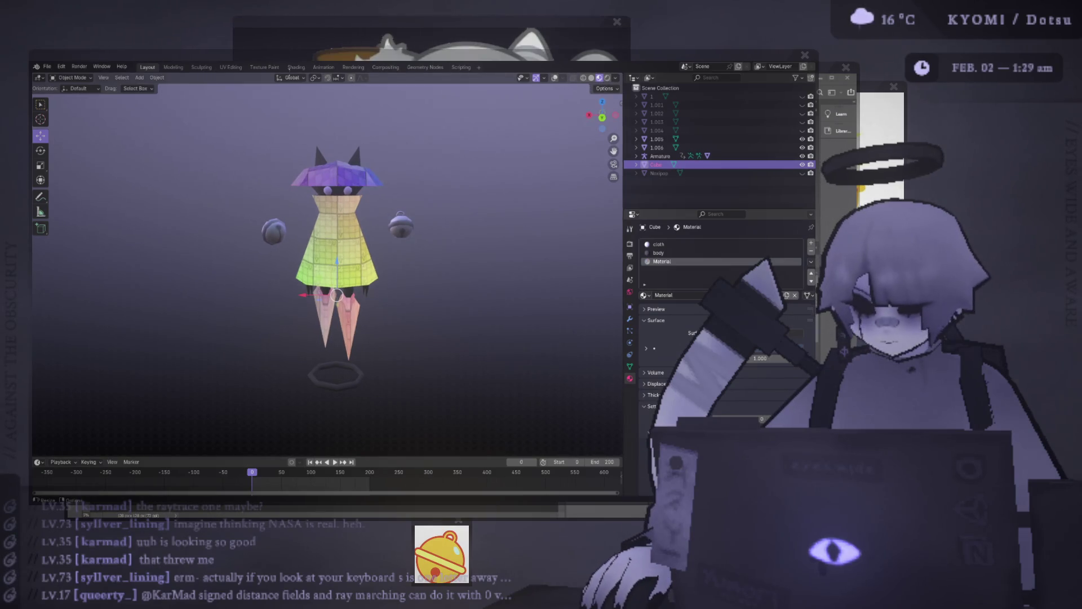
{"action": "left_click", "coordinate": [225, 67]}
- Select all UV islands, then return to Layout and enter Edit Mode on the Drip mesh
{"action": "scroll", "coordinate": [180, 312], "scroll_direction": "down", "scroll_amount": 2}
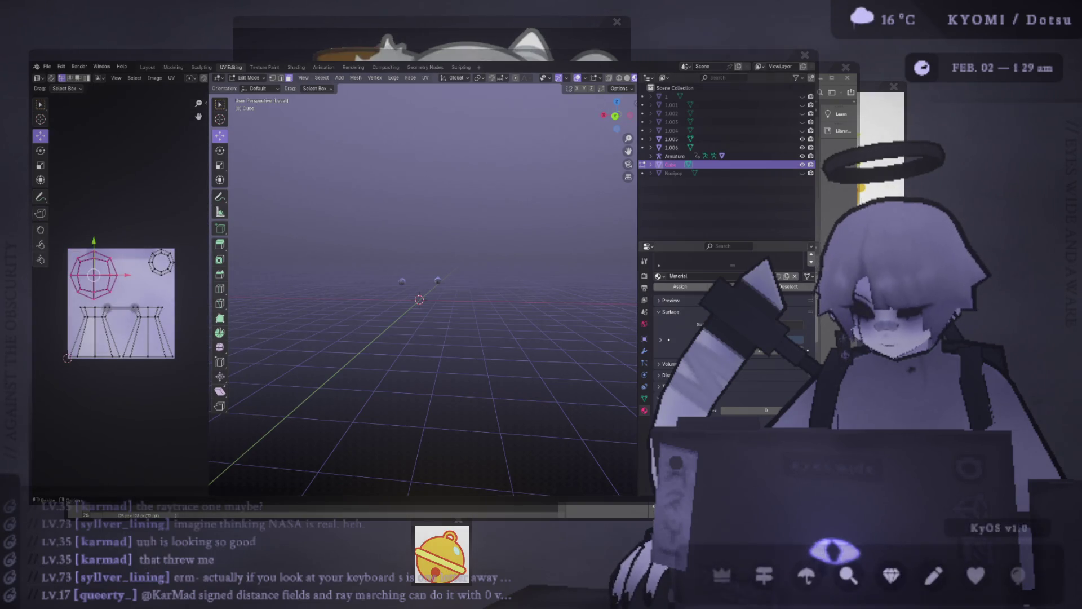
{"action": "key", "text": "a"}
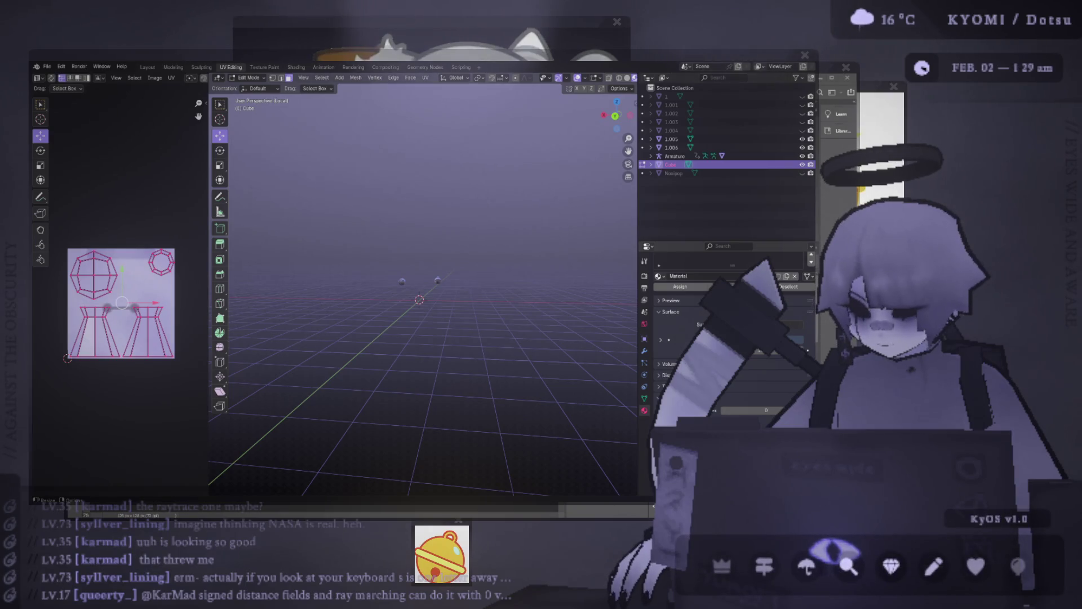
{"action": "scroll", "coordinate": [469, 232], "scroll_direction": "up", "scroll_amount": 3}
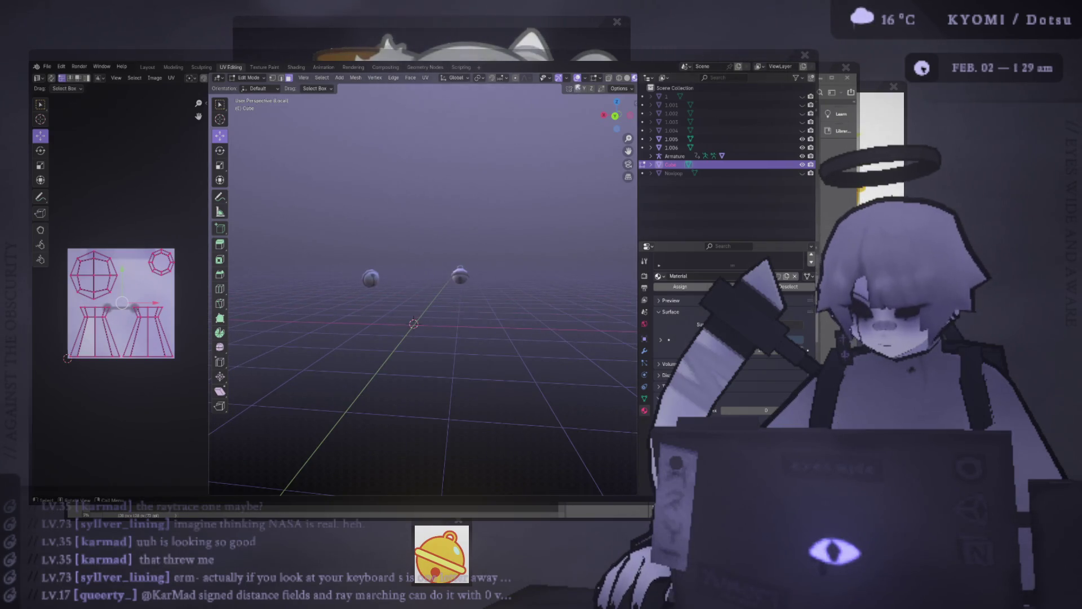
{"action": "left_click", "coordinate": [150, 68]}
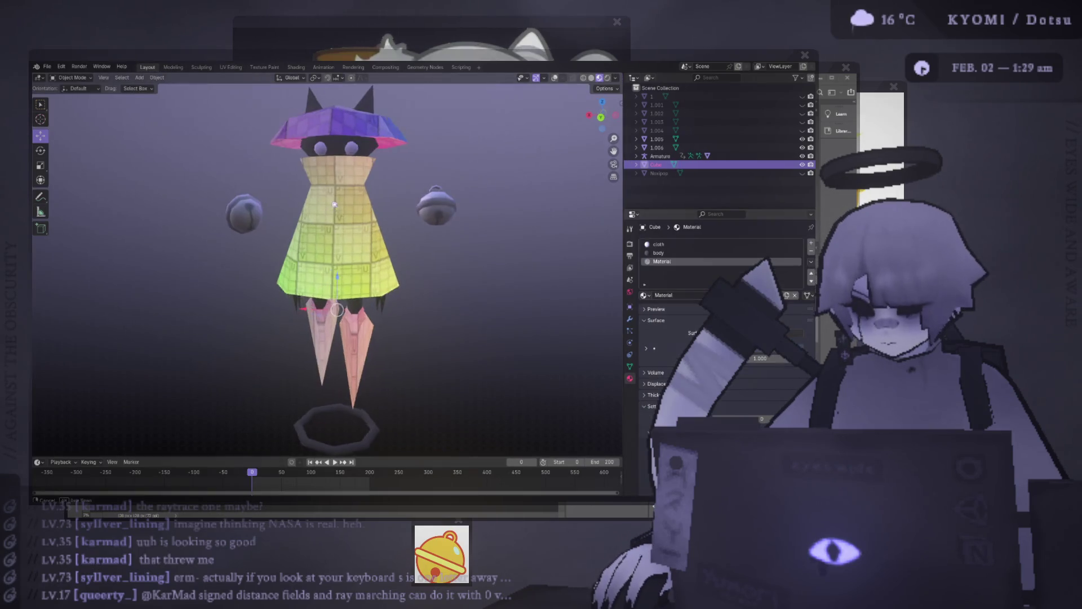
{"action": "middle_click_drag", "start_coordinate": [526, 123], "coordinate": [408, 212]}
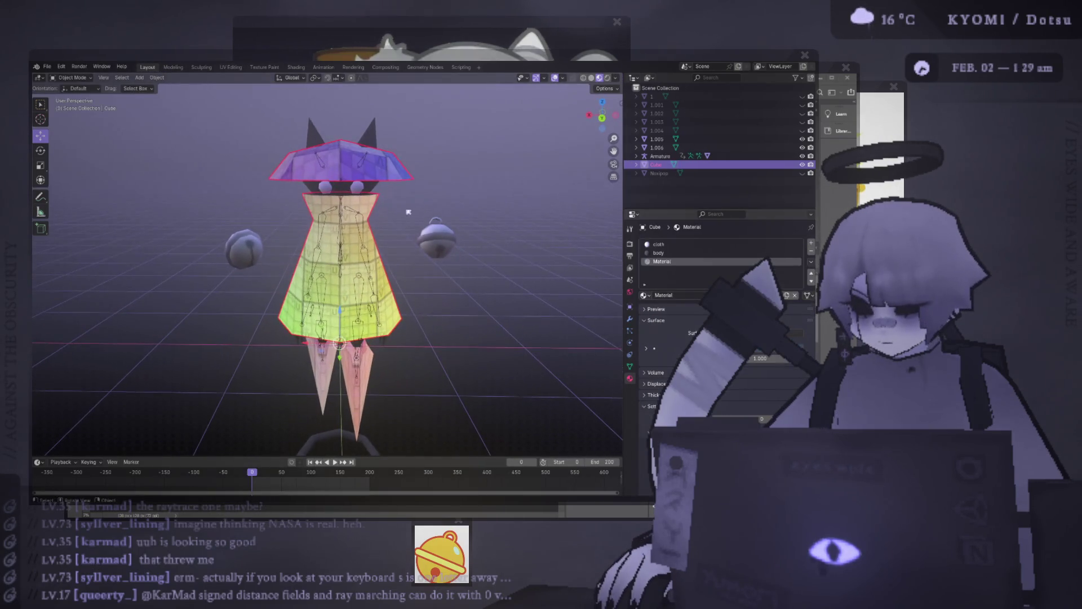
{"action": "key", "text": "Tab"}
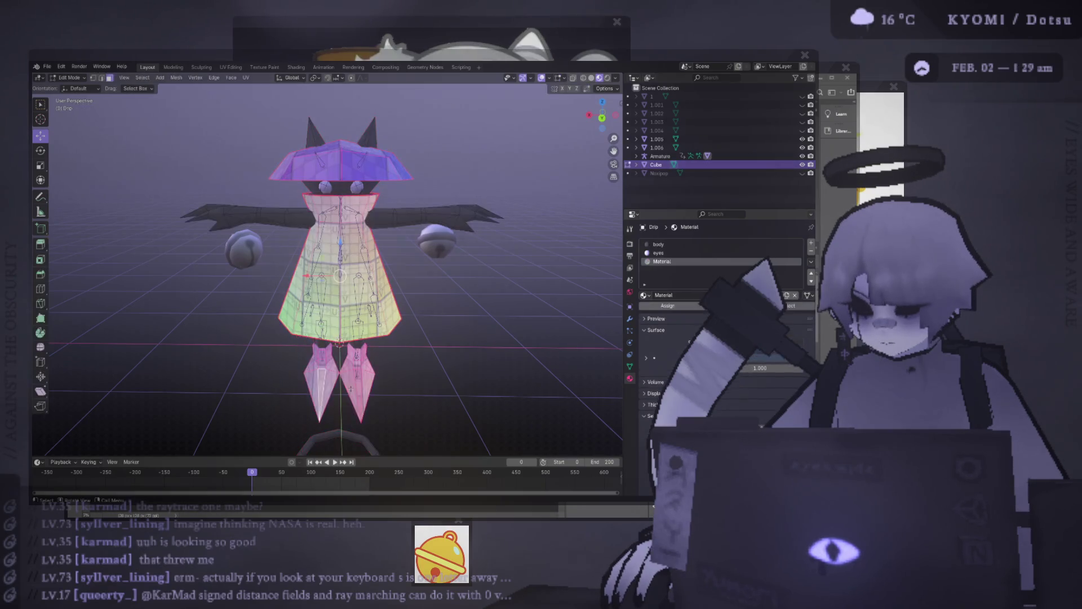
- Check the Drip mesh UVs in UV Editing, then return to Object Mode
{"action": "left_click", "coordinate": [230, 67]}
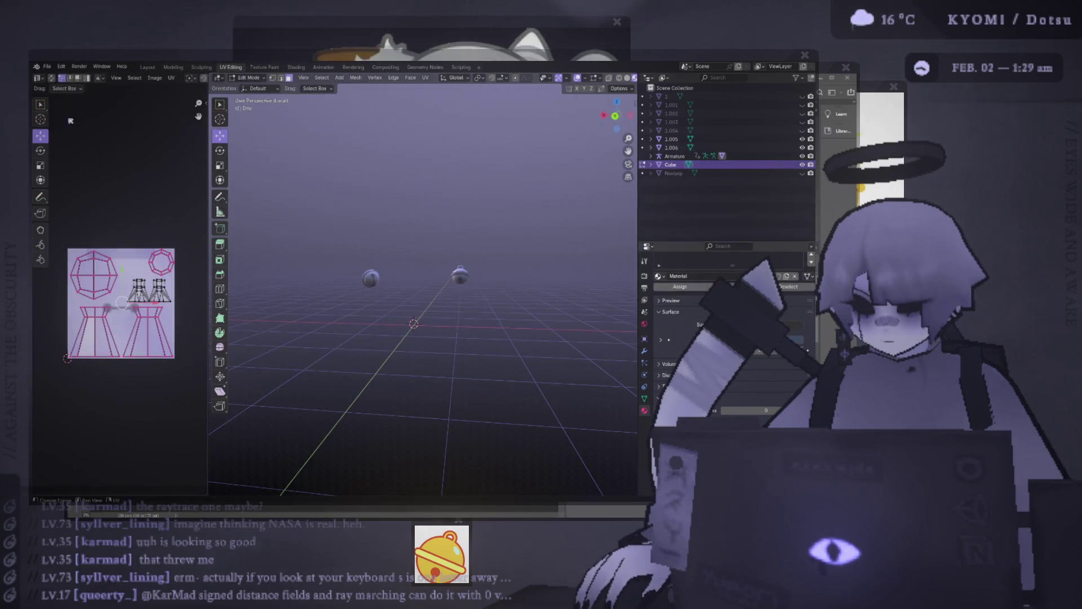
{"action": "left_click", "coordinate": [171, 78]}
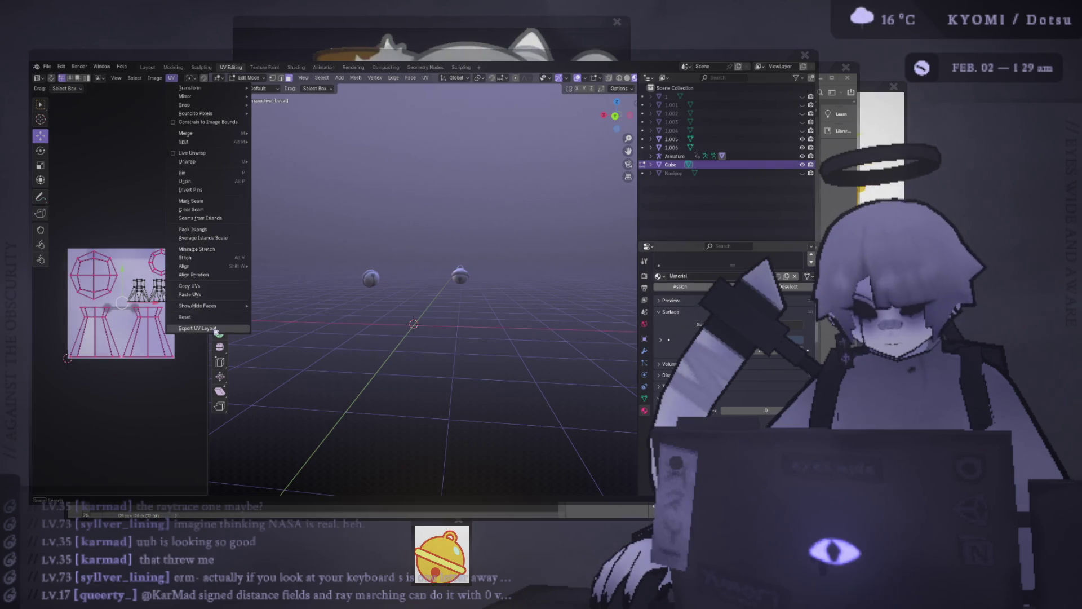
{"action": "key", "text": "Escape"}
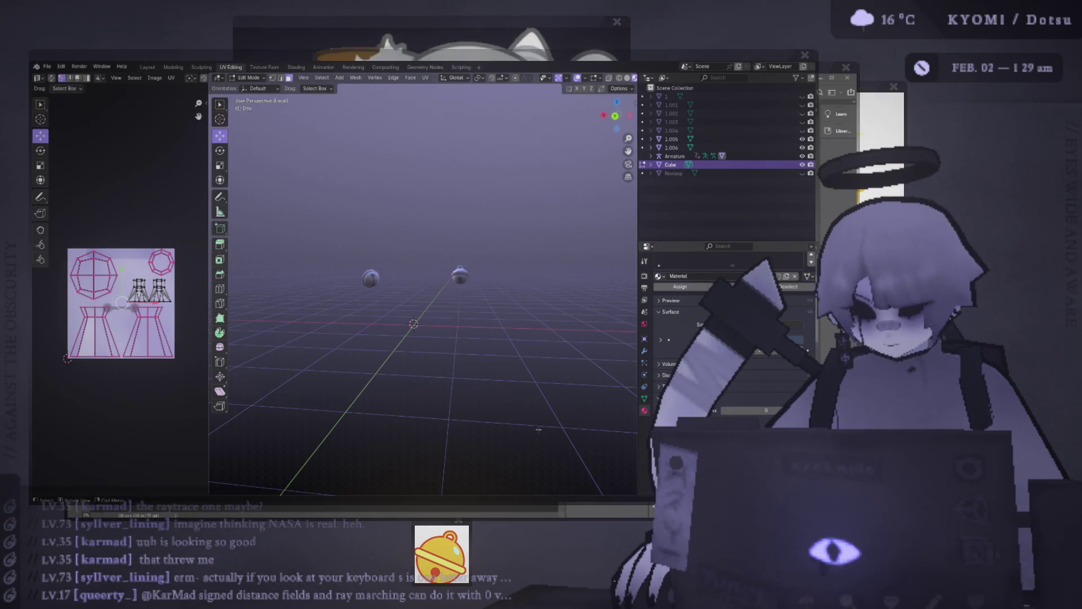
{"action": "key", "text": "Tab"}
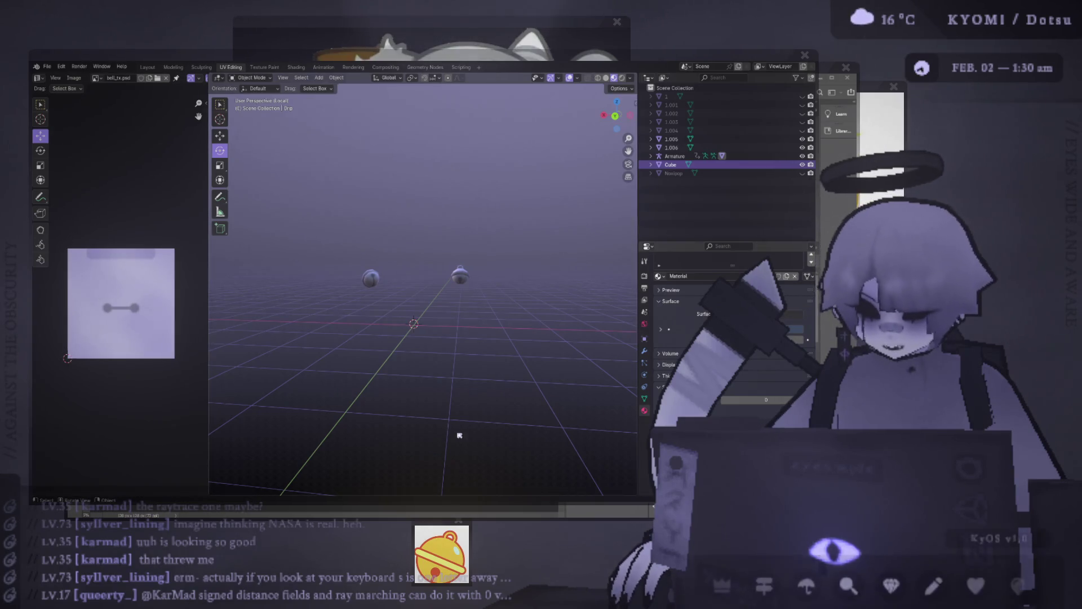
{"action": "key", "text": "alt+Tab"}
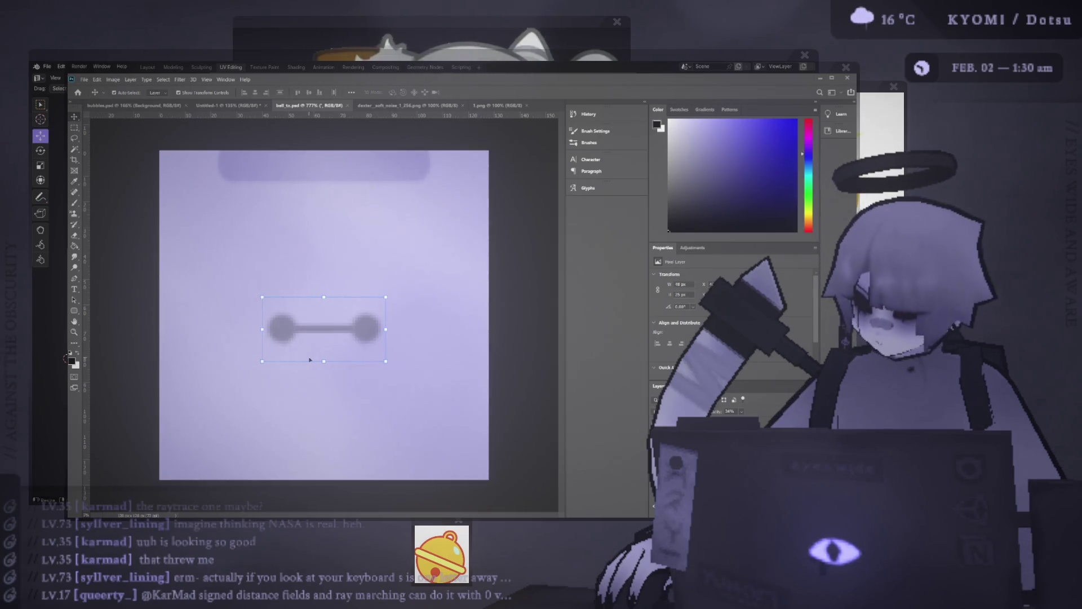
- Select the full-canvas Layer 3 in bell_tx.psd, then start a new document
{"action": "left_click", "coordinate": [472, 189]}
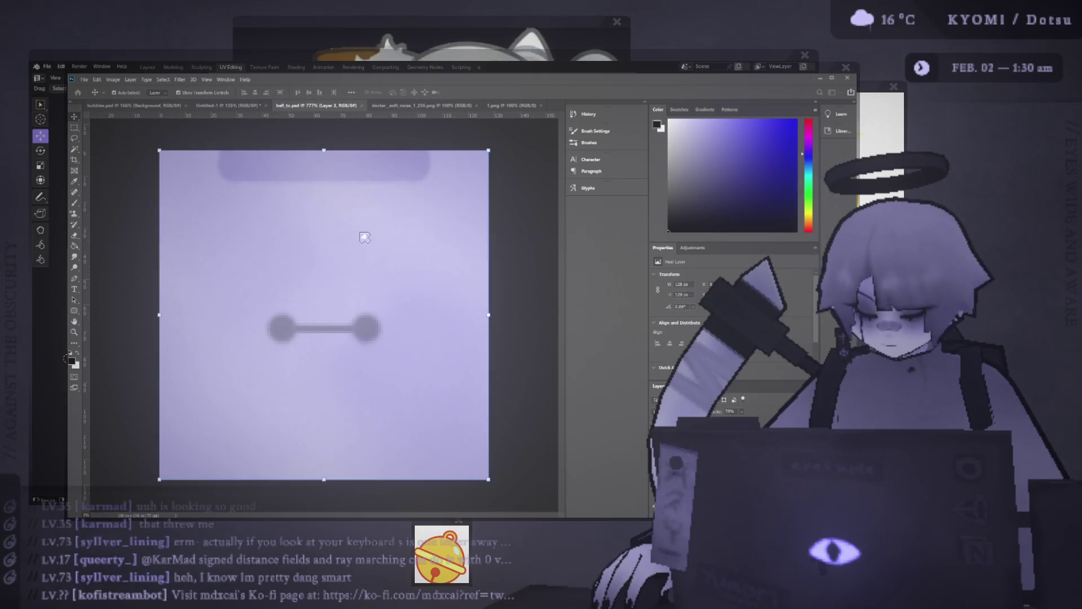
{"action": "key", "text": "ctrl+n"}
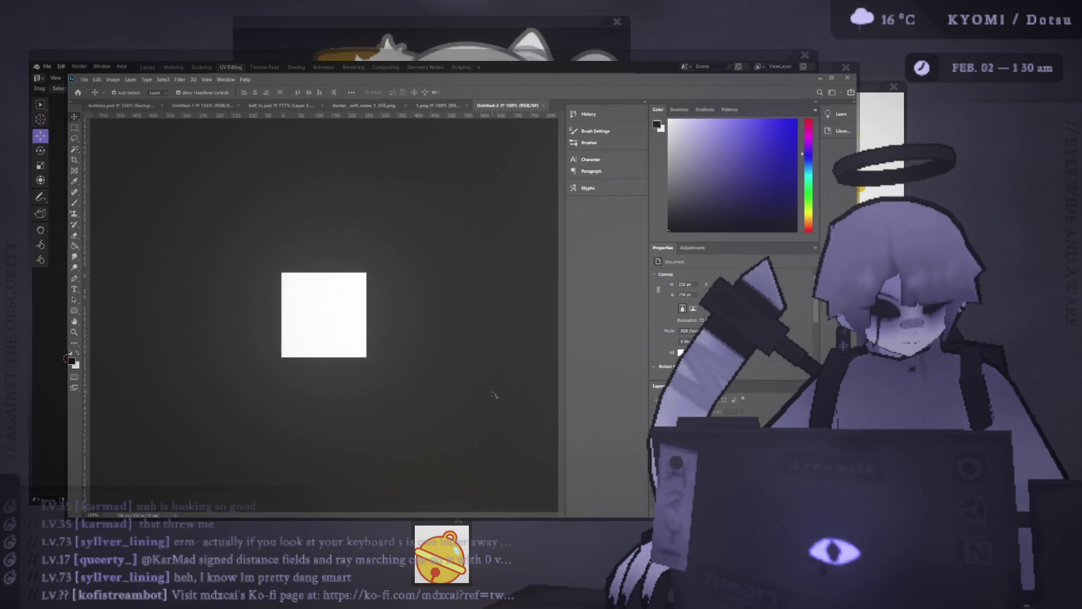
- Zoom in on the blank 256×256 canvas and bring Blender back in front
{"action": "scroll", "coordinate": [306, 316], "scroll_direction": "up", "scroll_amount": 5, "text": "alt"}
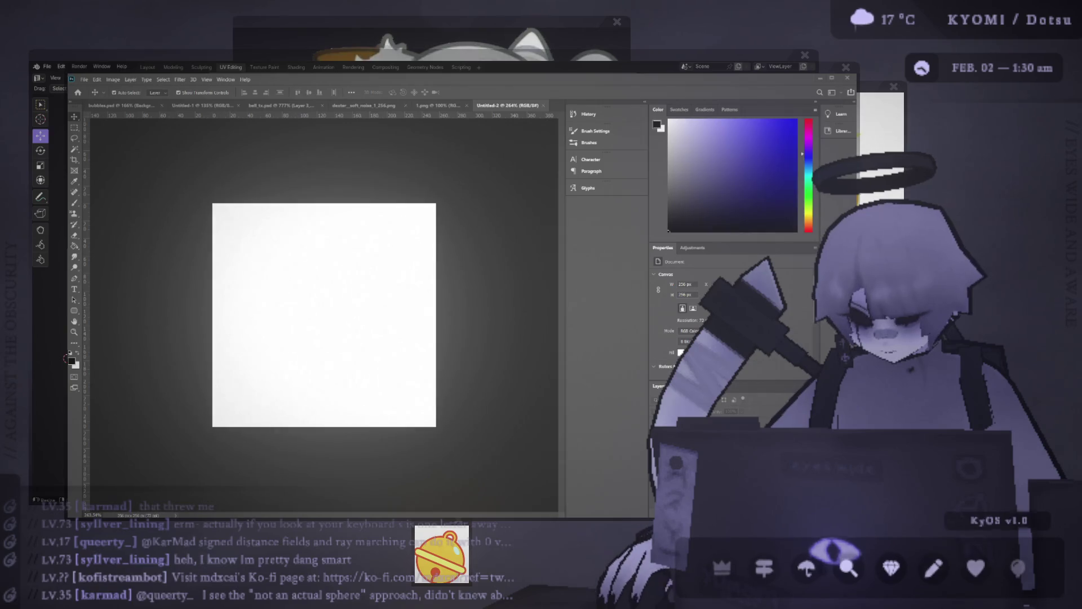
{"action": "left_click", "coordinate": [66, 358]}
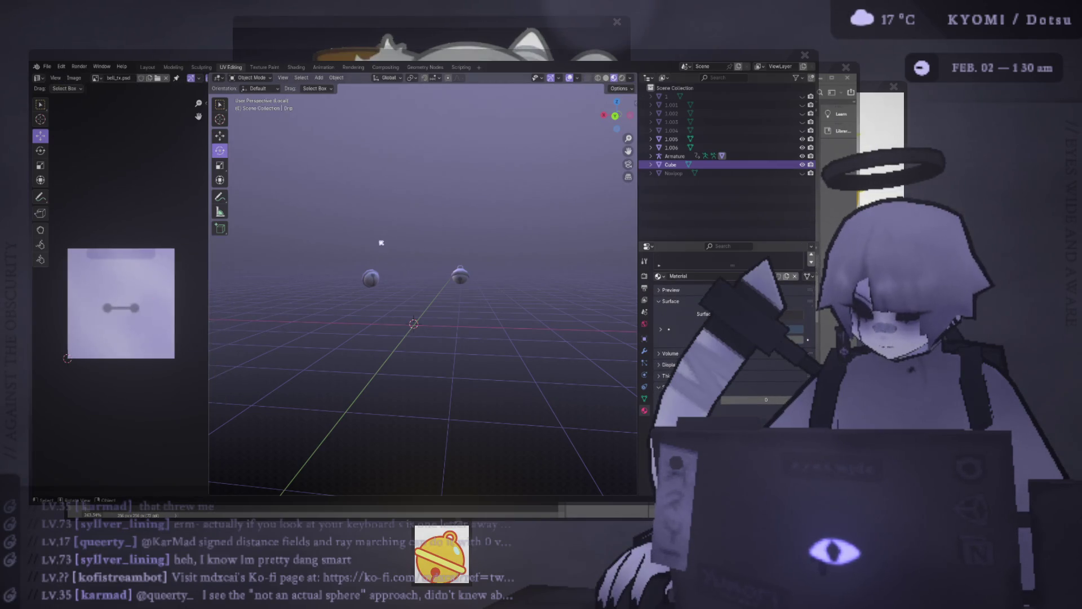
- Export the character's UV layout as an image from the UV Editing workspace's UV menu
{"action": "left_click", "coordinate": [146, 67]}
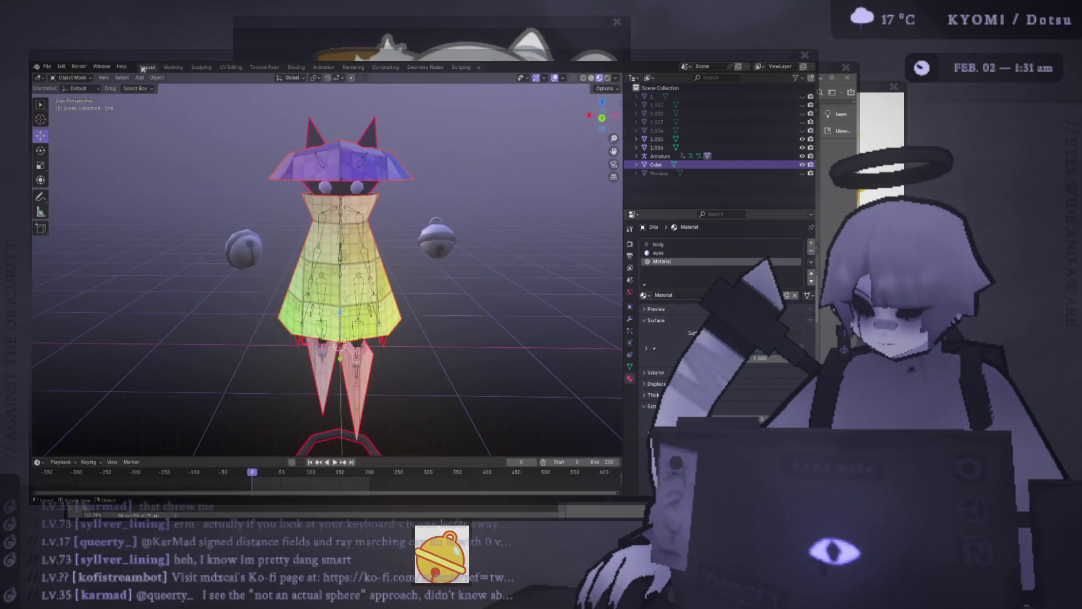
{"action": "left_click", "coordinate": [233, 67]}
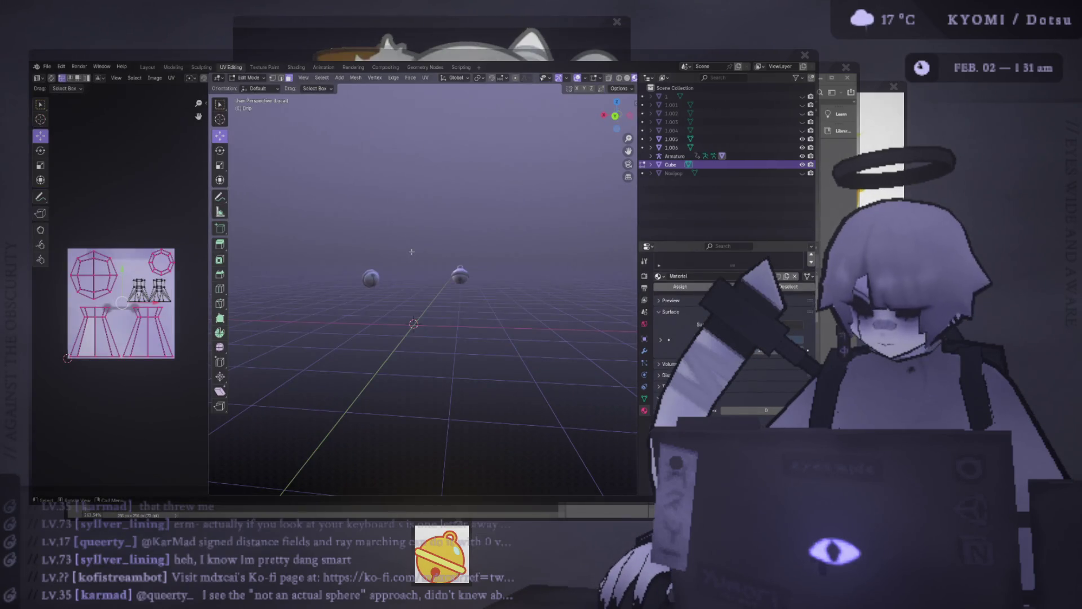
{"action": "left_click", "coordinate": [171, 78]}
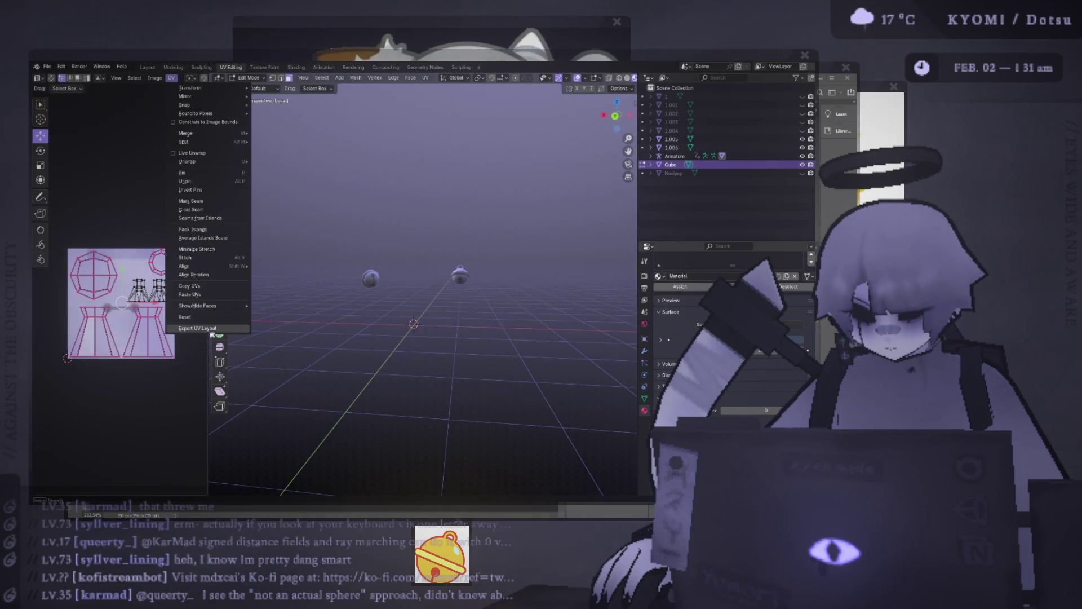
{"action": "left_click", "coordinate": [212, 334]}
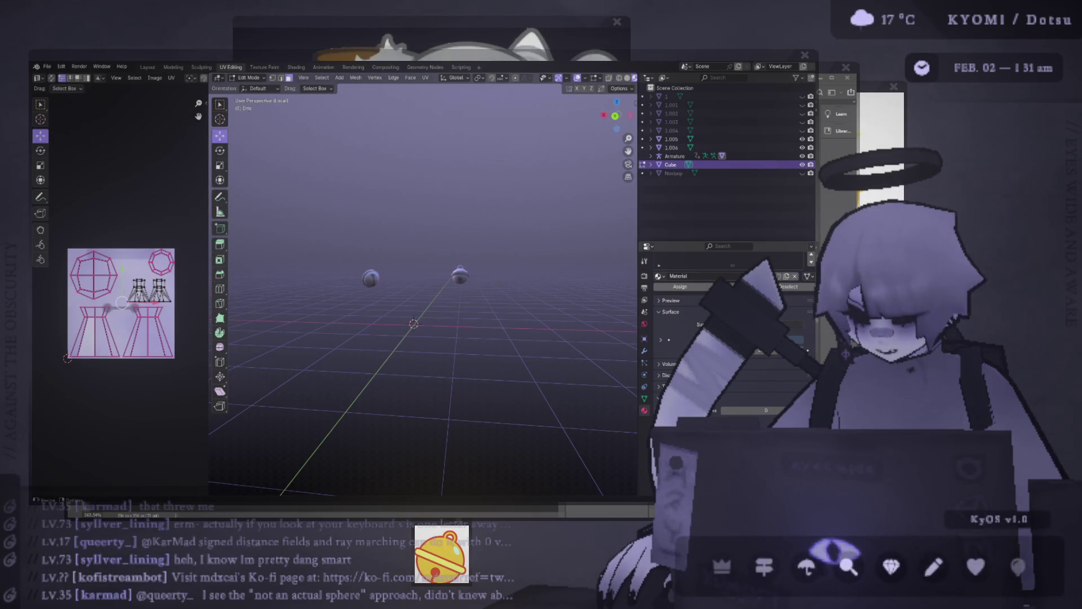
{"action": "key", "text": "alt+Tab"}
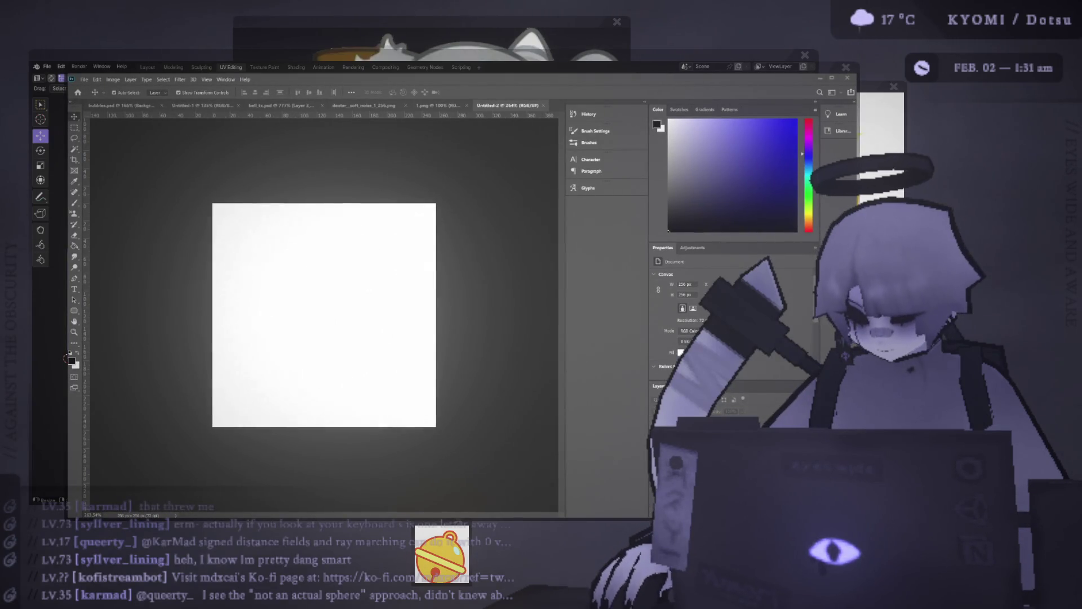
- Place the exported UV layout PNG on Untitled-2, stretched corner to corner to fill the canvas
{"action": "left_click_drag", "start_coordinate": [333, 357], "coordinate": [329, 346]}
{"action": "left_click_drag", "start_coordinate": [268, 259], "coordinate": [213, 204]}
{"action": "left_click_drag", "start_coordinate": [379, 370], "coordinate": [435, 426]}
{"action": "left_click", "coordinate": [470, 94]}
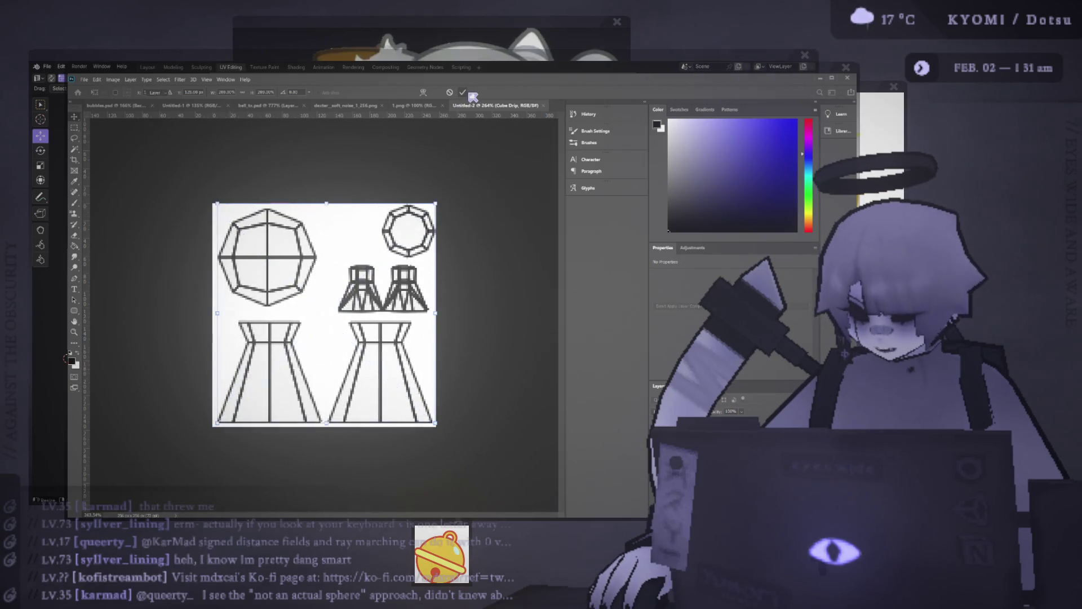
{"action": "left_click", "coordinate": [172, 325]}
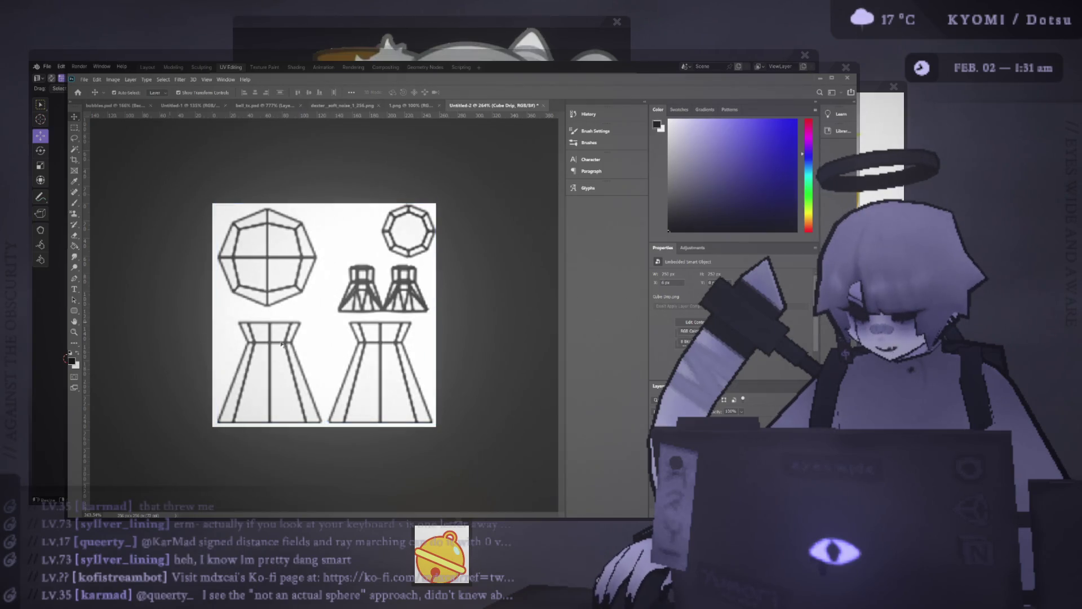
{"action": "scroll", "coordinate": [325, 314], "scroll_direction": "down", "scroll_amount": 1, "text": "alt"}
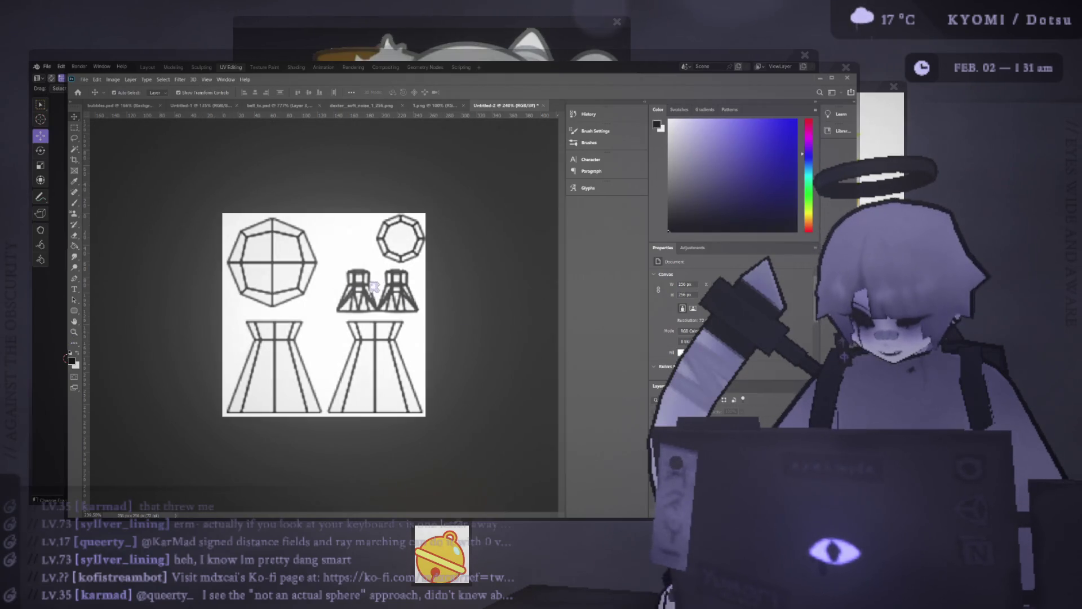
- Drop the grey noise image onto the bell texture as a layer and save bellcaster_tx.psd
{"action": "left_click", "coordinate": [356, 105]}
{"action": "left_click", "coordinate": [491, 106]}
{"action": "left_click_drag", "start_coordinate": [434, 203], "coordinate": [417, 191]}
{"action": "key", "text": "ctrl+s"}
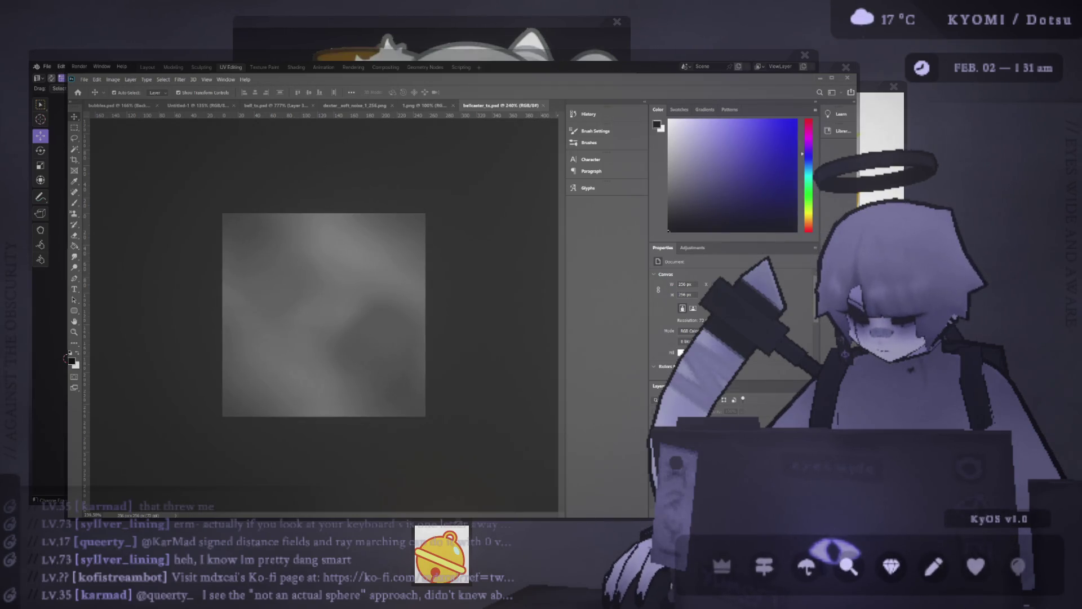
{"action": "key", "text": "alt+Tab"}
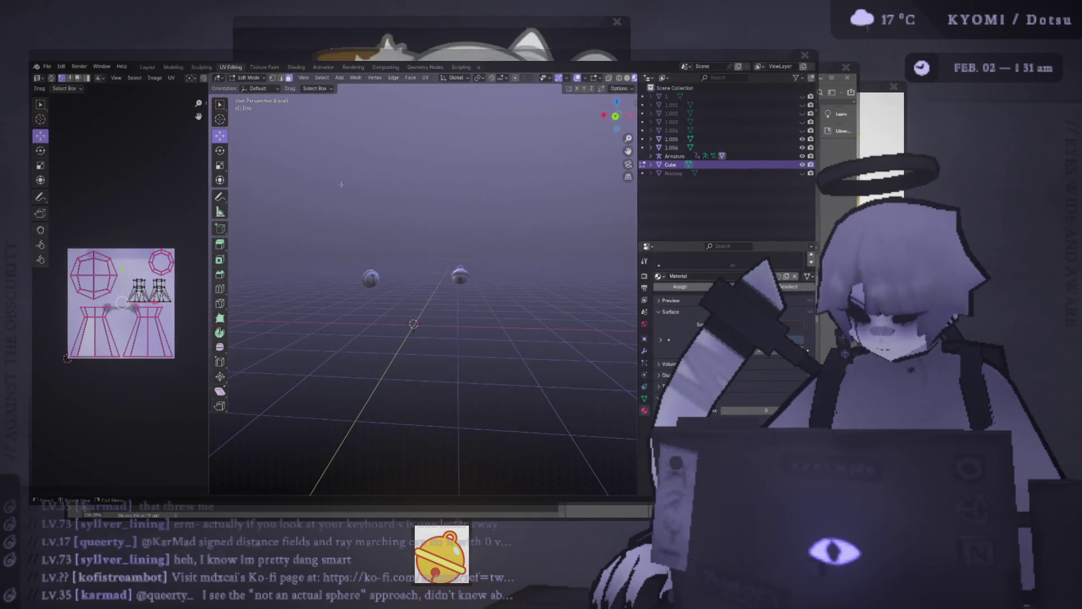
- Leave local view and Edit Mode, then select the Cube dress mesh
{"action": "key", "text": "KP_Divide"}
{"action": "key", "text": "Tab"}
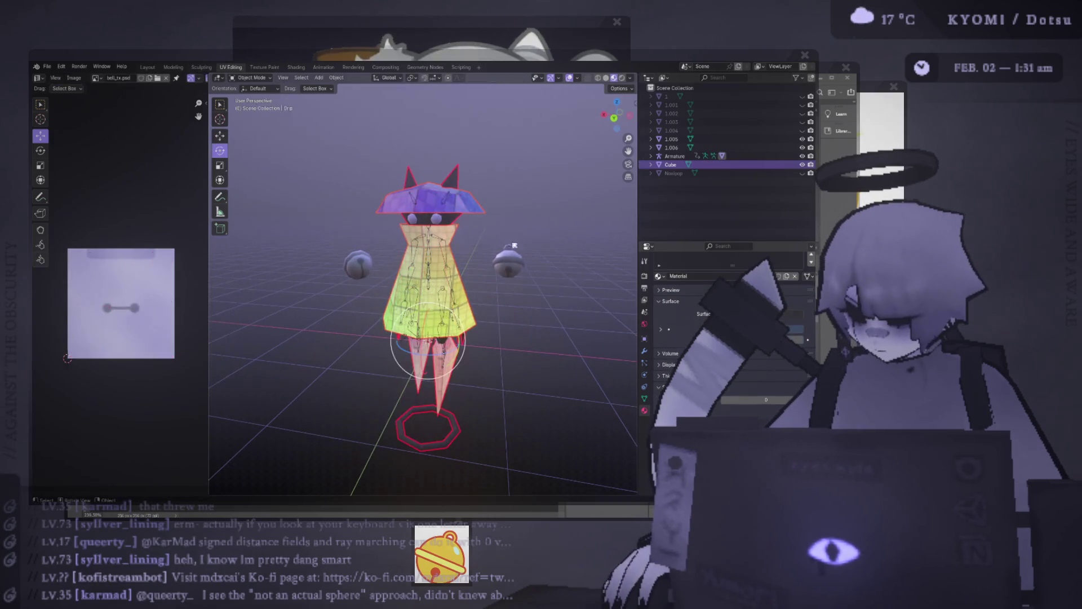
{"action": "left_click", "coordinate": [443, 236]}
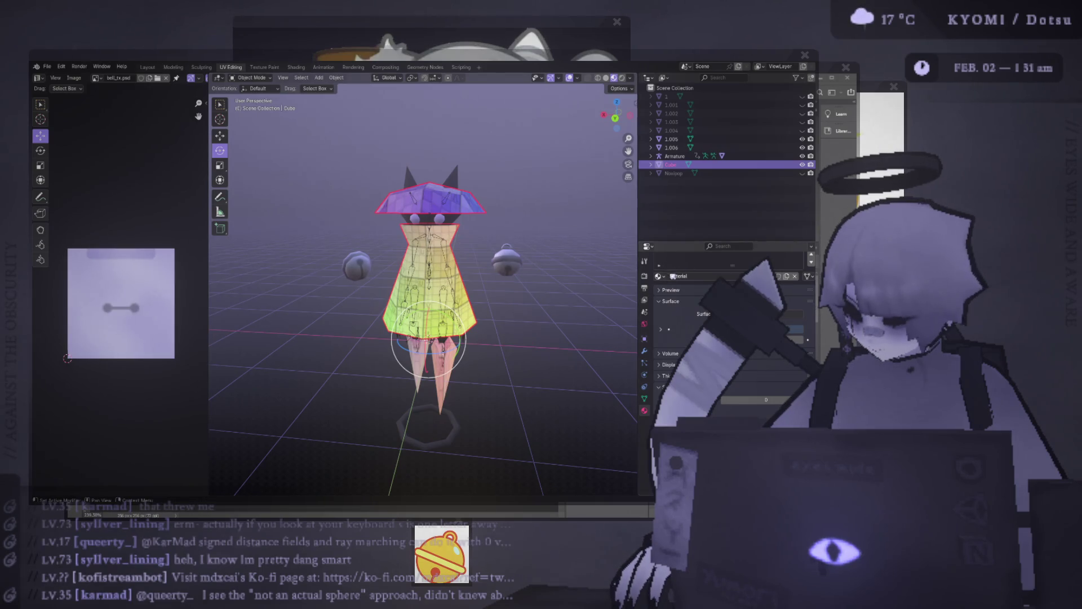
{"action": "scroll", "coordinate": [489, 273], "scroll_direction": "up", "scroll_amount": 4}
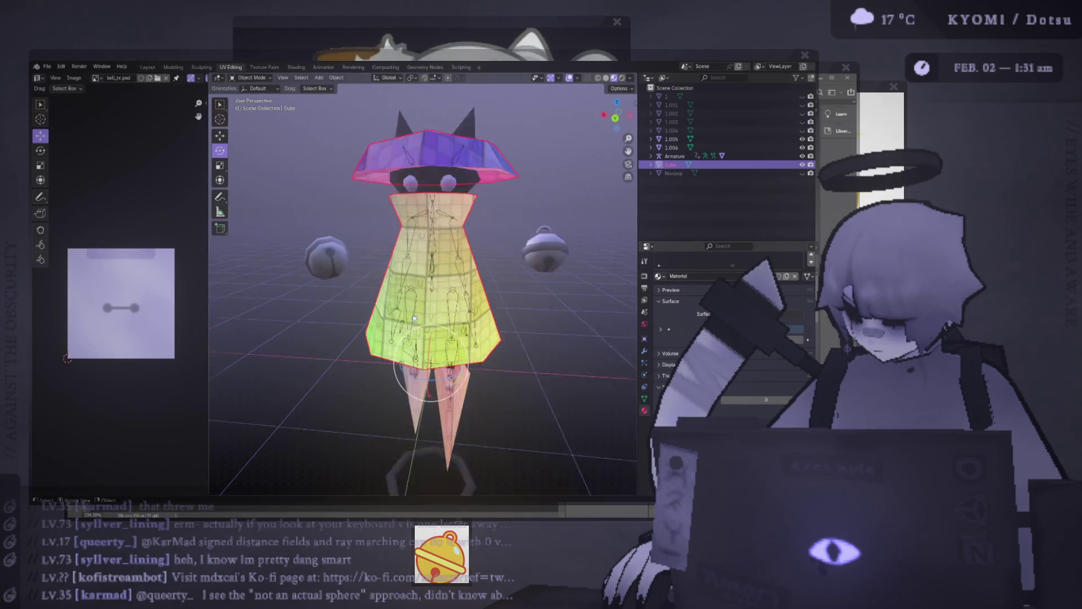
{"action": "left_click", "coordinate": [488, 273]}
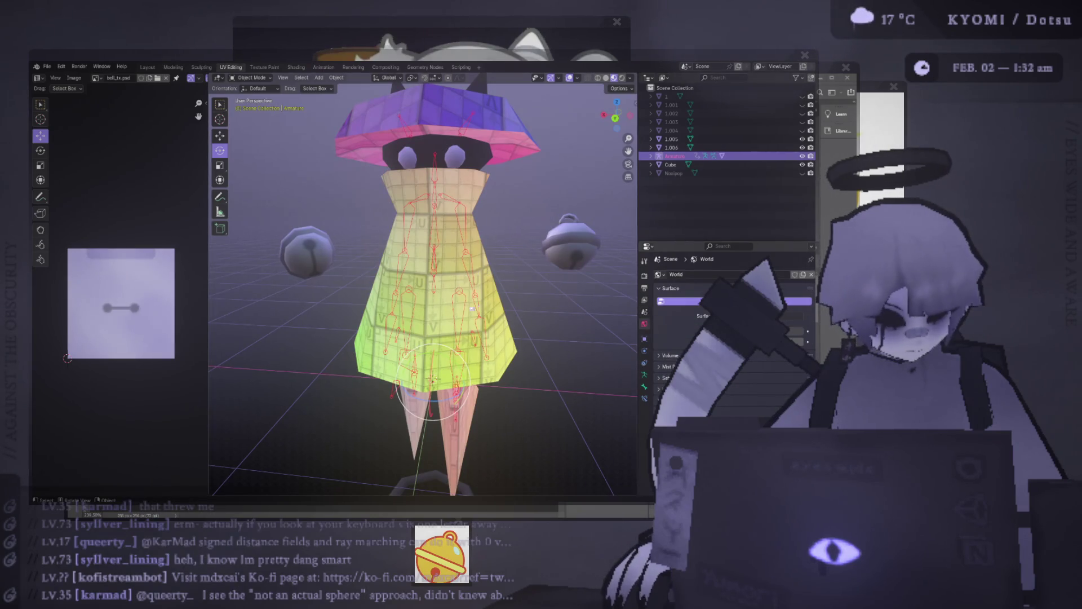
{"action": "left_click", "coordinate": [487, 311]}
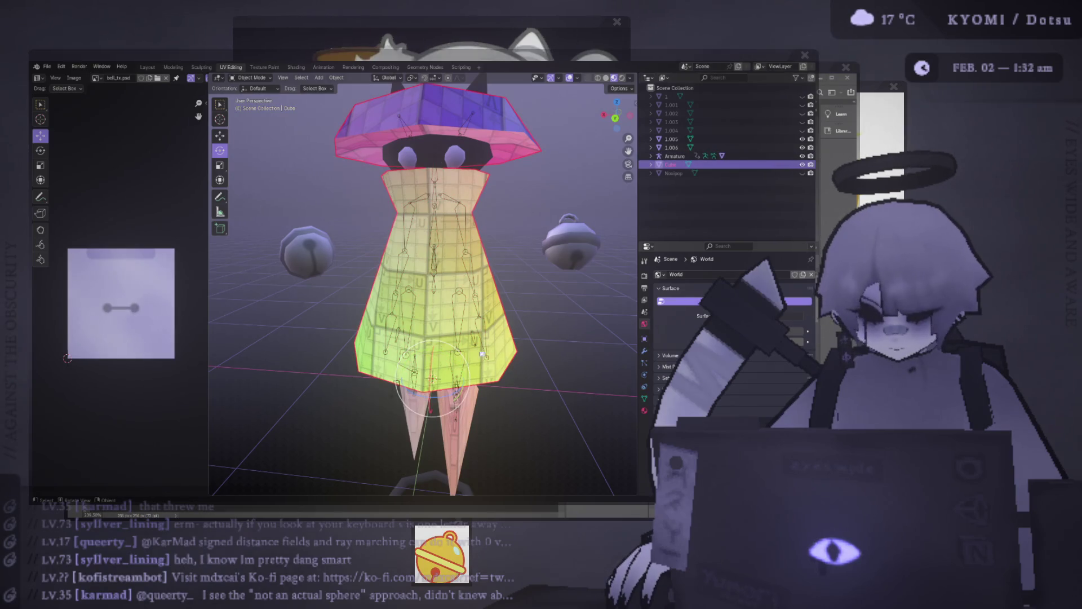
- Show the Cube's Material tab with the Material slot active and inspect its grid.png input
{"action": "left_click", "coordinate": [644, 410]}
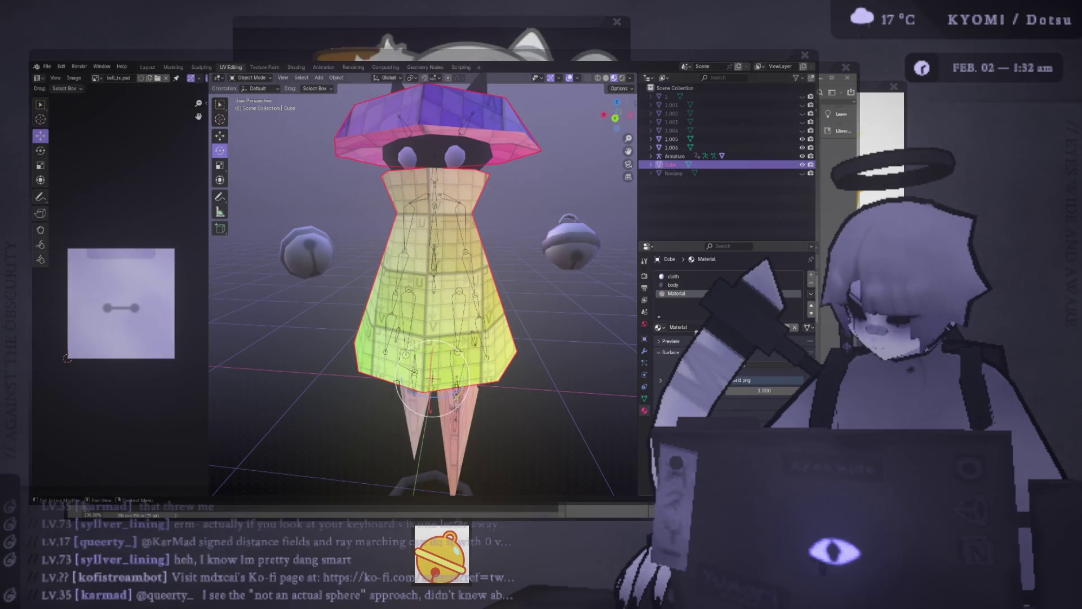
{"action": "left_click", "coordinate": [675, 277]}
{"action": "scroll", "coordinate": [698, 308], "scroll_direction": "down", "scroll_amount": 2}
{"action": "scroll", "coordinate": [697, 308], "scroll_direction": "up", "scroll_amount": 2}
{"action": "left_click", "coordinate": [677, 293]}
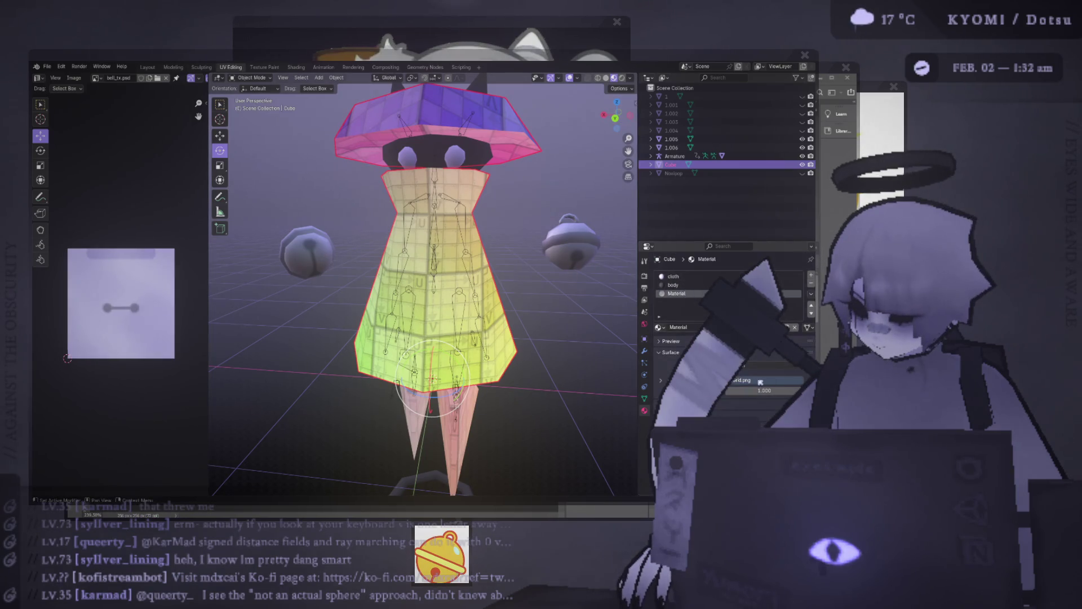
{"action": "left_click", "coordinate": [766, 380]}
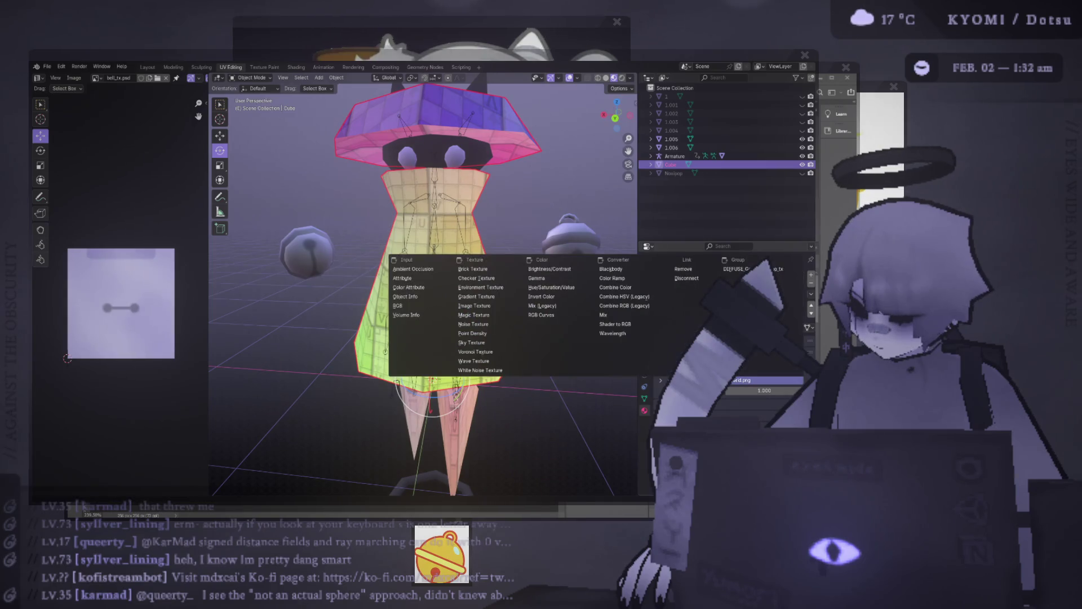
{"action": "key", "text": "Escape"}
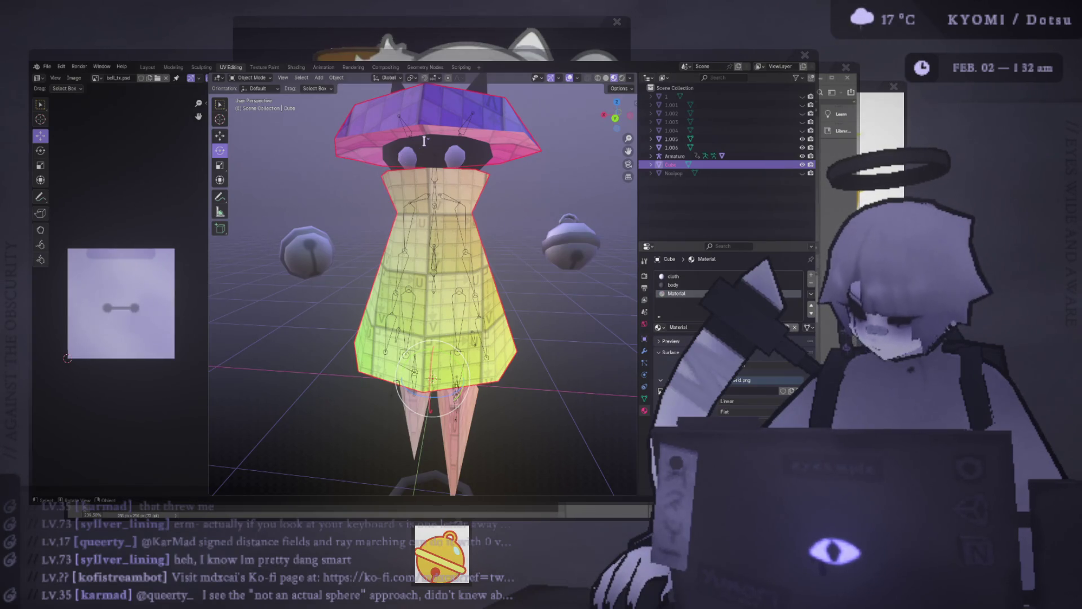
{"action": "key", "text": "alt+Tab"}
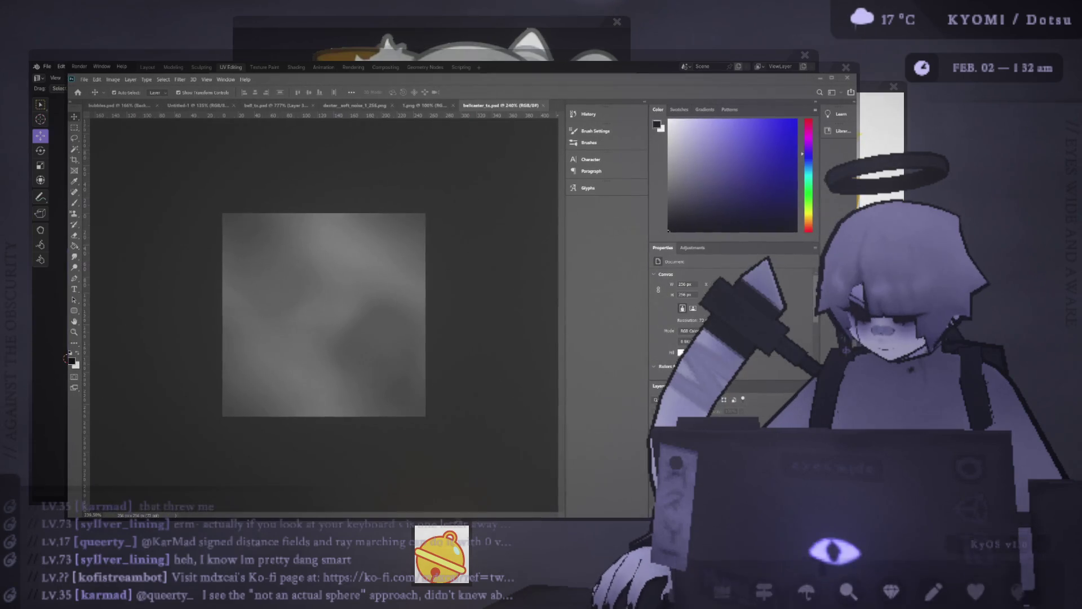
- Swap the Cube's image texture from grid.png to bellcaster_tx.psd and orbit to check the grey dress
{"action": "key", "text": "alt+Tab"}
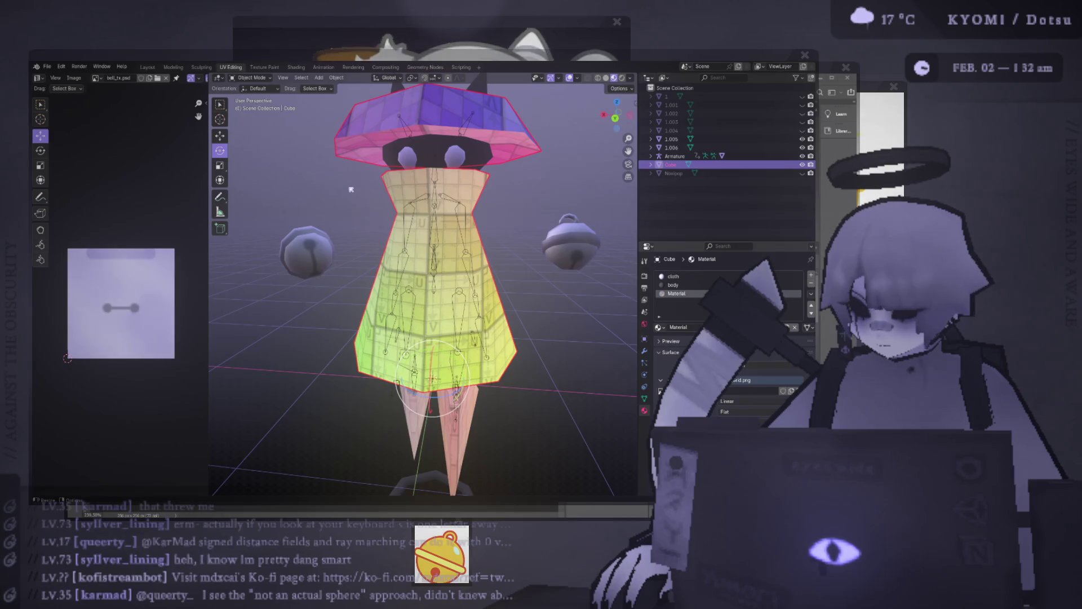
{"action": "key", "text": "ctrl+z"}
{"action": "scroll", "coordinate": [455, 264], "scroll_direction": "down", "scroll_amount": 3}
{"action": "key", "text": "Tab"}
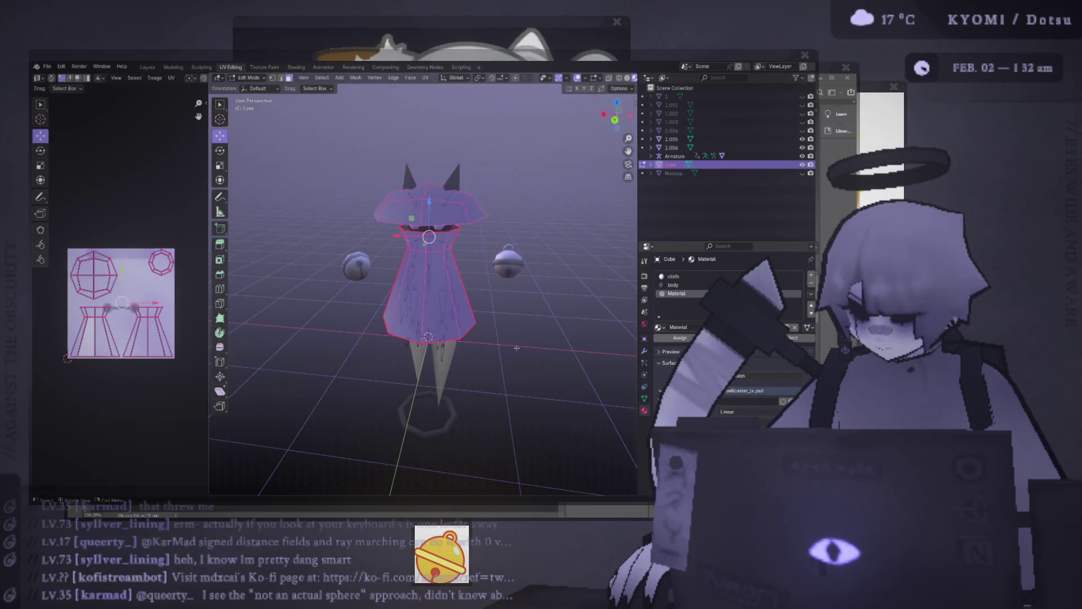
{"action": "key", "text": "Tab"}
{"action": "left_click", "coordinate": [513, 334]}
{"action": "scroll", "coordinate": [495, 336], "scroll_direction": "up", "scroll_amount": 3}
{"action": "mouse_move", "coordinate": [462, 306]}
{"action": "middle_mouse_down"}
{"action": "mouse_move", "coordinate": [288, 301]}
{"action": "mouse_move", "coordinate": [432, 258]}
{"action": "mouse_move", "coordinate": [386, 312]}
{"action": "mouse_move", "coordinate": [469, 326]}
{"action": "middle_mouse_up"}
{"action": "scroll", "coordinate": [469, 326], "scroll_direction": "down", "scroll_amount": 3}
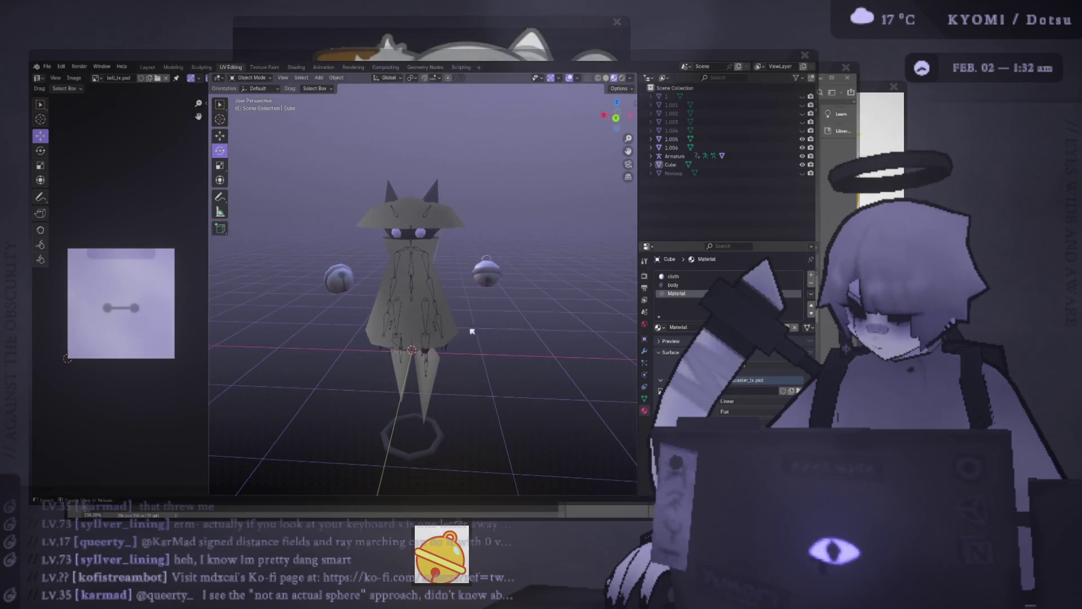
{"action": "key", "text": "alt+Tab"}
{"action": "key", "text": "alt+Tab"}
{"action": "key", "text": "alt+Tab"}
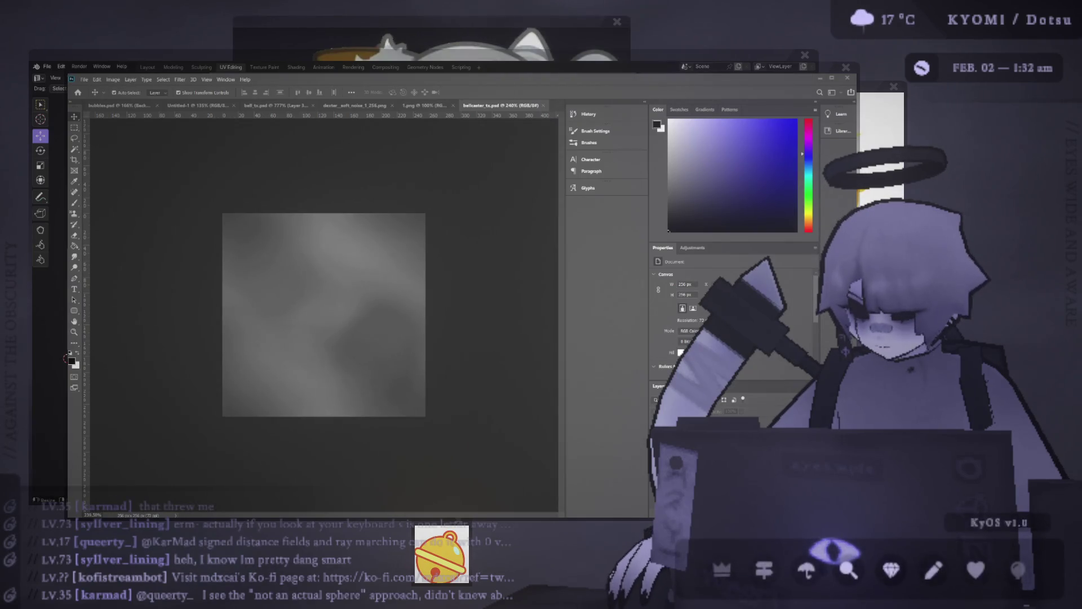
- Fill a new Layer 2 with light lavender and cycle its blend mode to tint the noise
{"action": "left_click", "coordinate": [697, 135]}
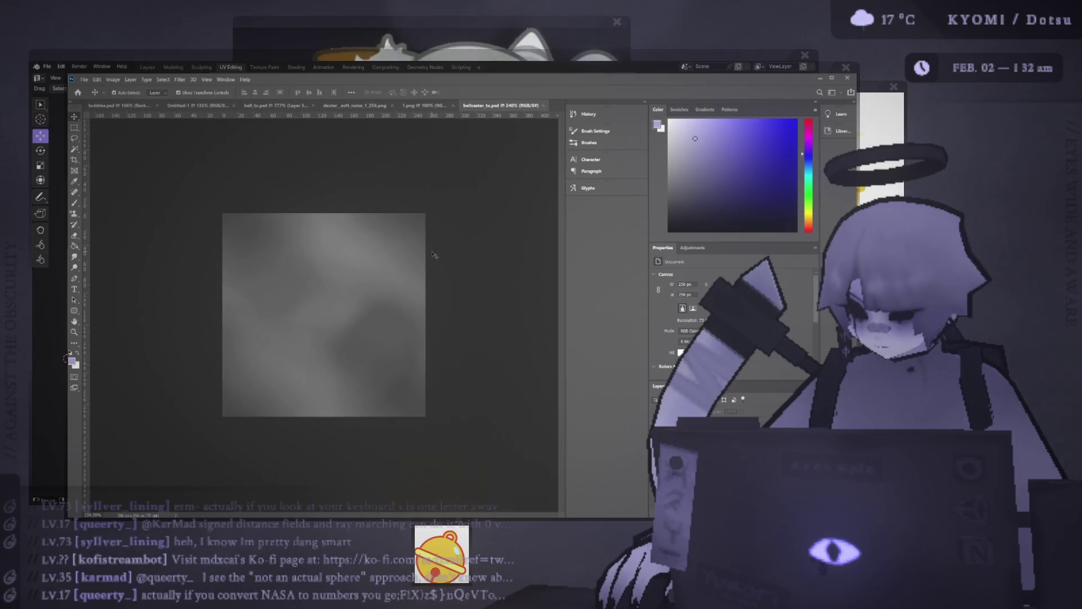
{"action": "key", "text": "g"}
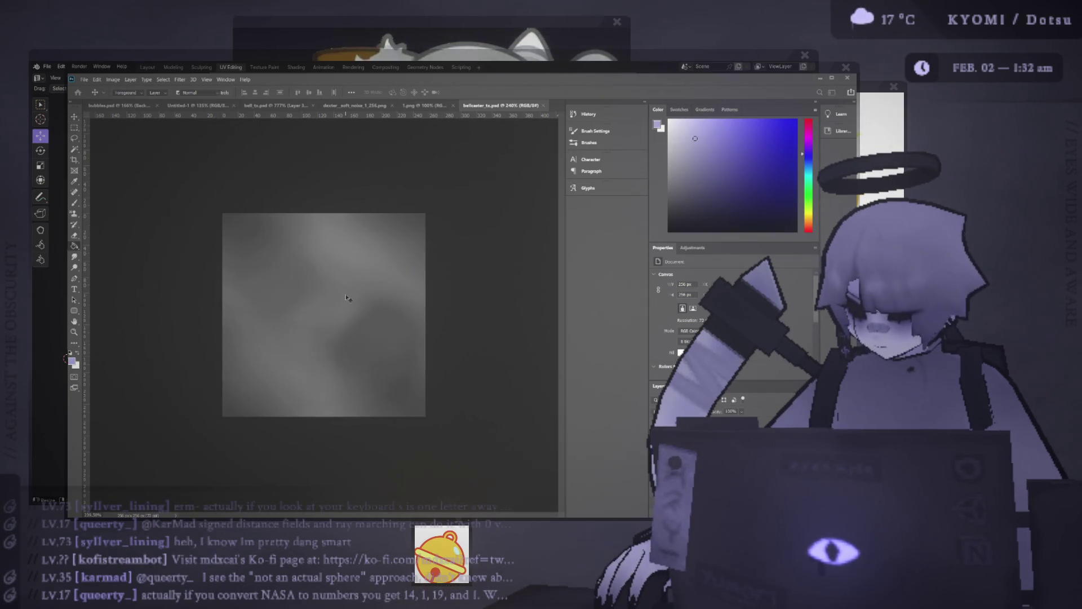
{"action": "key", "text": "ctrl+shift+alt+n"}
{"action": "left_click", "coordinate": [349, 298]}
{"action": "key", "text": "shift+plus"}
{"action": "key", "text": "shift+plus"}
{"action": "key", "text": "shift+plus"}
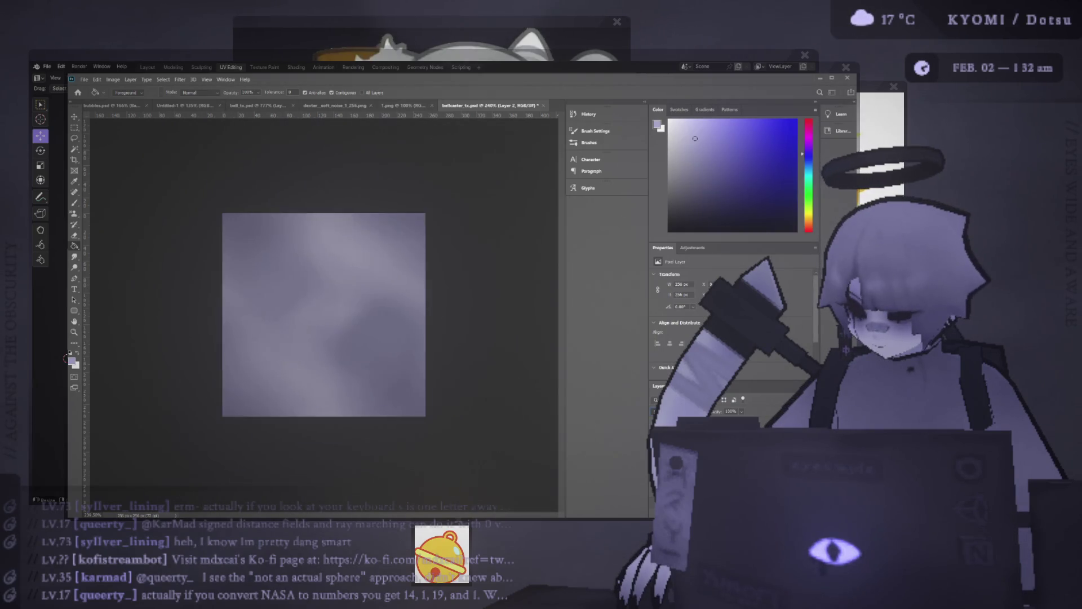
{"action": "key", "text": "shift+plus"}
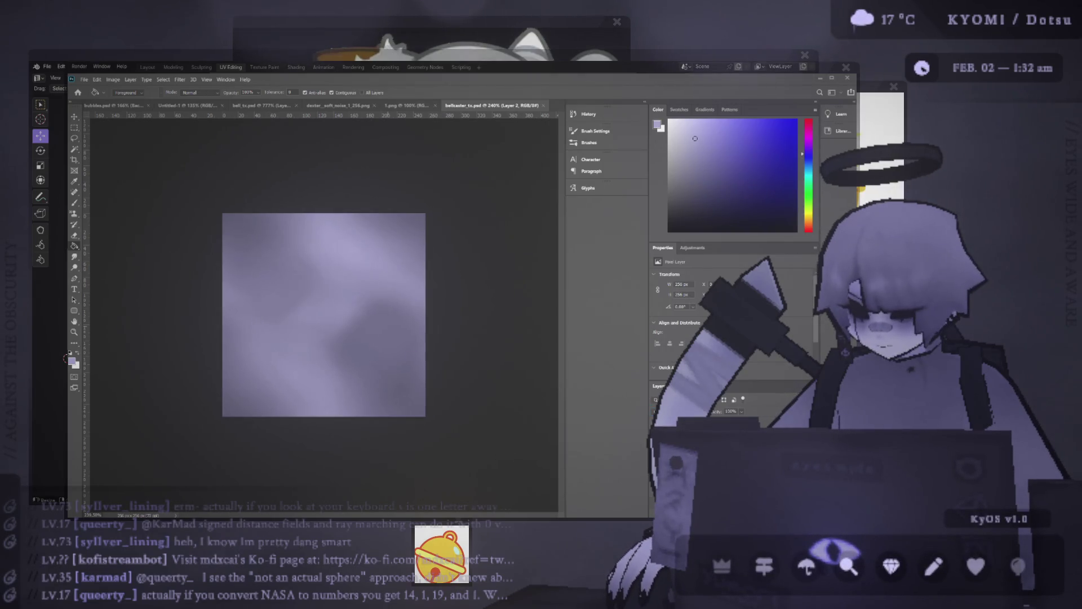
{"action": "key", "text": "alt+Tab"}
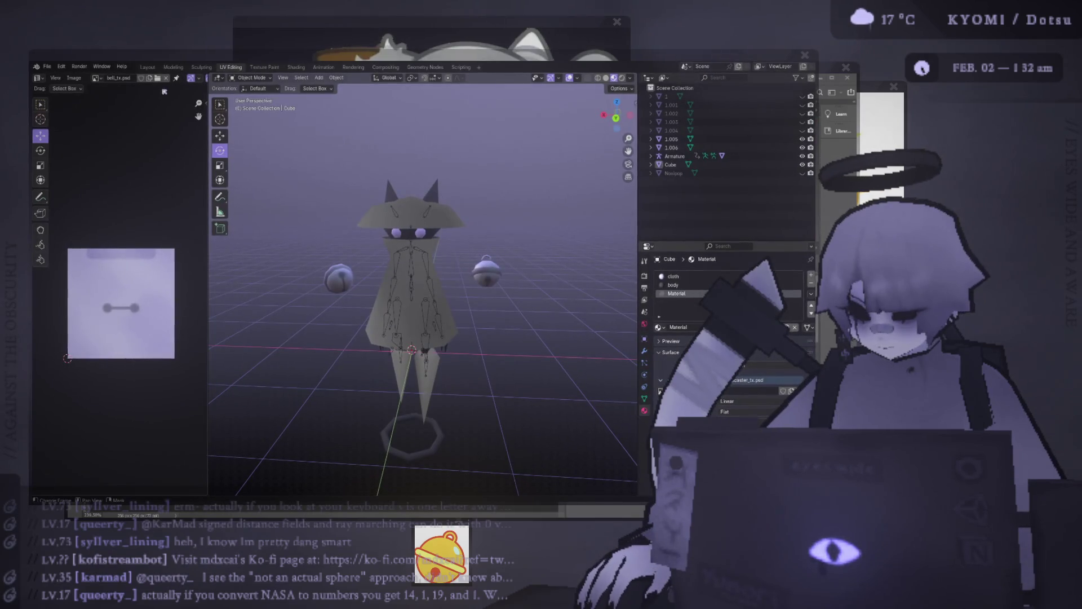
- Display bellcaster_tx.psd in the Image Editor
{"action": "left_click", "coordinate": [96, 79]}
{"action": "left_click", "coordinate": [124, 99]}
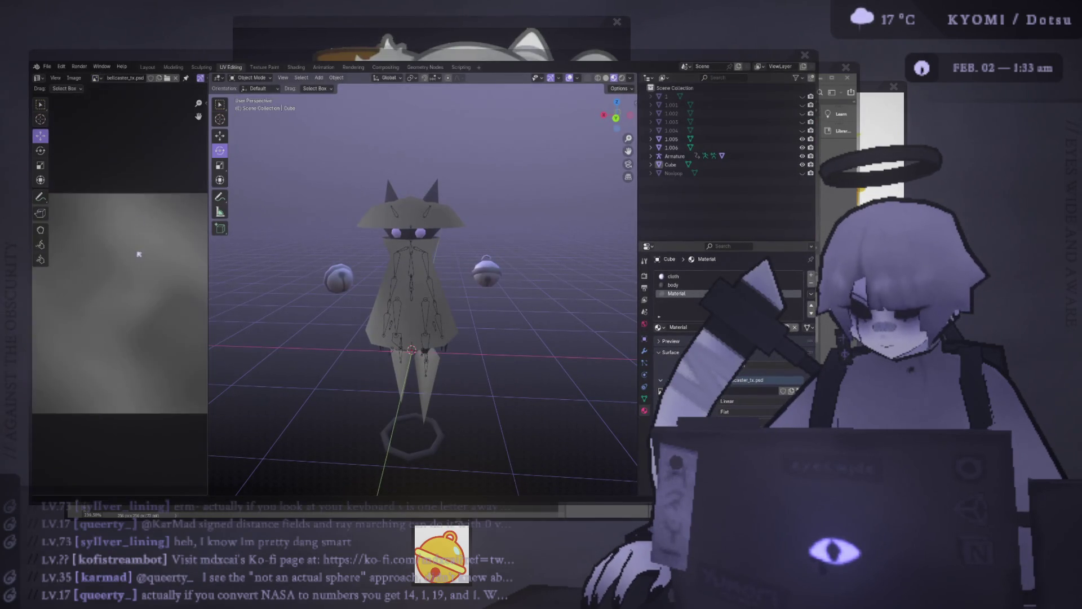
{"action": "scroll", "coordinate": [321, 287], "scroll_direction": "down", "scroll_amount": 2}
{"action": "scroll", "coordinate": [480, 264], "scroll_direction": "up", "scroll_amount": 5}
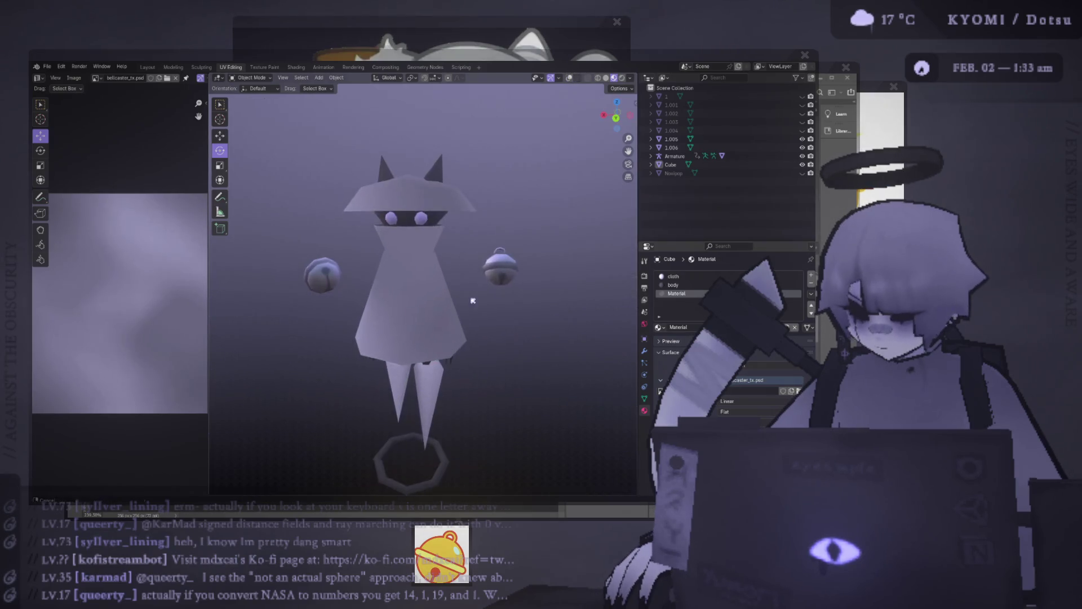
- Orbit above the re-textured character and select the bell object 1.005
{"action": "mouse_move", "coordinate": [481, 265]}
{"action": "middle_mouse_down"}
{"action": "mouse_move", "coordinate": [352, 289]}
{"action": "mouse_move", "coordinate": [486, 293]}
{"action": "middle_mouse_up"}
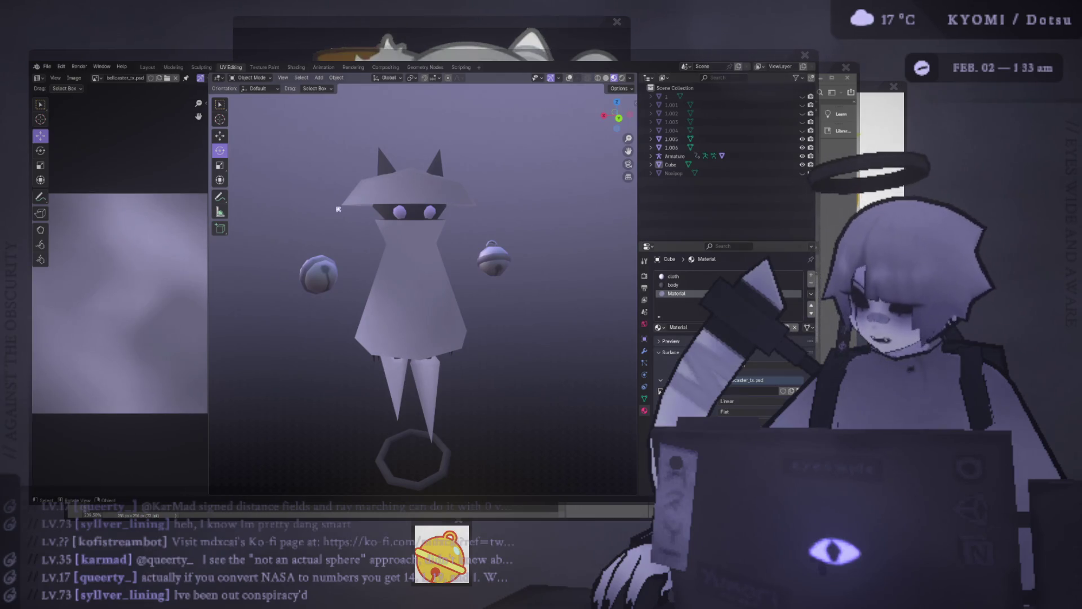
{"action": "mouse_move", "coordinate": [338, 209]}
{"action": "middle_mouse_down"}
{"action": "mouse_move", "coordinate": [467, 237]}
{"action": "mouse_move", "coordinate": [436, 226]}
{"action": "middle_mouse_up"}
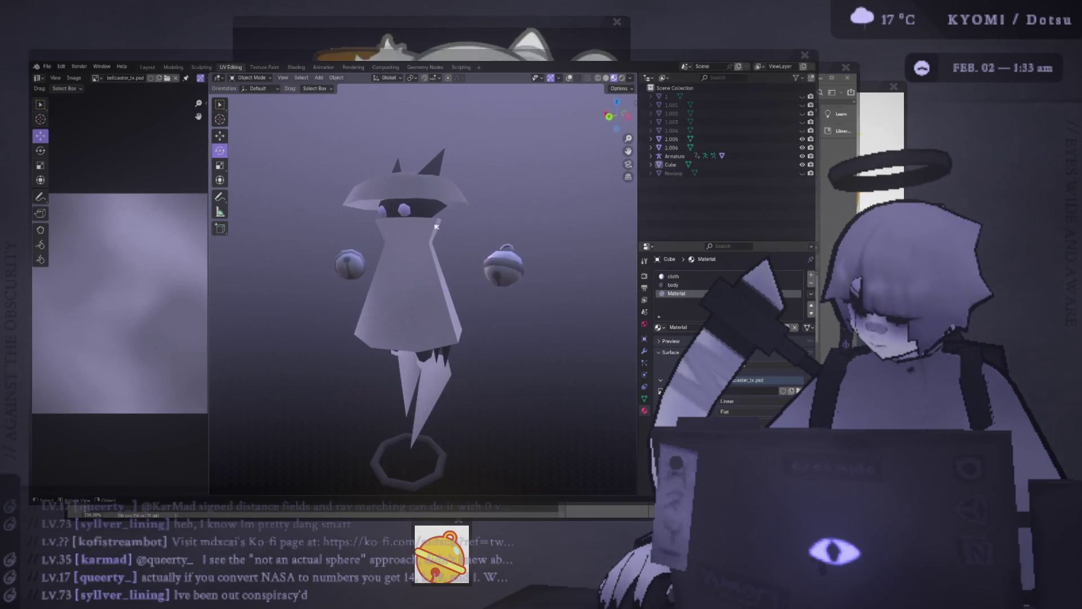
{"action": "mouse_move", "coordinate": [496, 267]}
{"action": "middle_mouse_down"}
{"action": "mouse_move", "coordinate": [547, 203]}
{"action": "mouse_move", "coordinate": [507, 257]}
{"action": "mouse_move", "coordinate": [369, 276]}
{"action": "mouse_move", "coordinate": [451, 239]}
{"action": "middle_mouse_up"}
{"action": "scroll", "coordinate": [502, 265], "scroll_direction": "up", "scroll_amount": 6}
{"action": "left_click", "coordinate": [468, 243]}
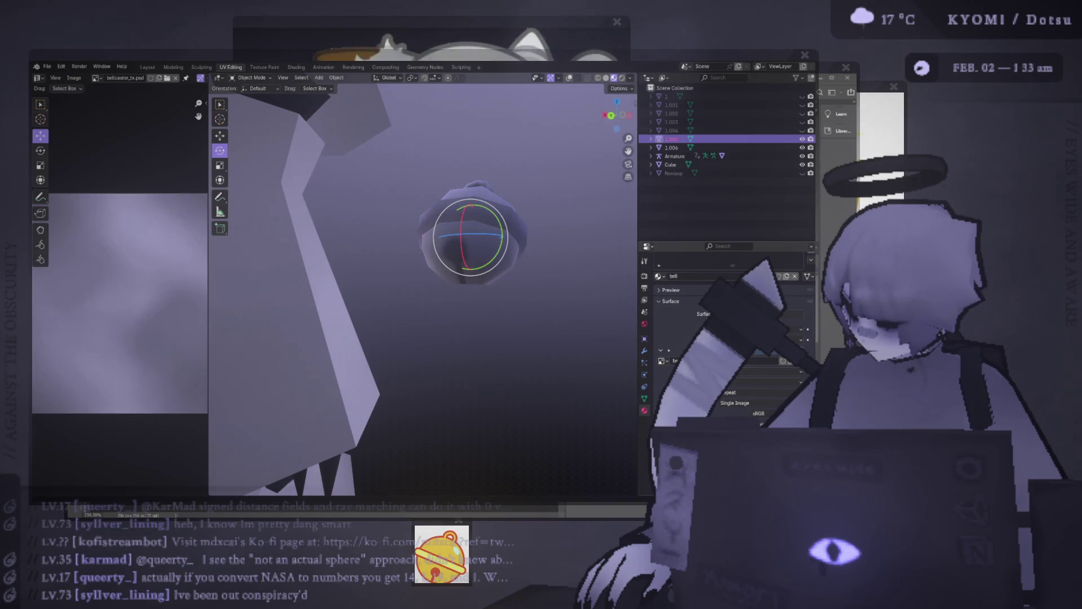
- Enter edit mode and orbit to inspect the bells and the dress from several angles
{"action": "scroll", "coordinate": [503, 259], "scroll_direction": "down", "scroll_amount": 4}
{"action": "key", "text": "Tab"}
{"action": "middle_click_drag", "start_coordinate": [503, 259], "coordinate": [517, 252]}
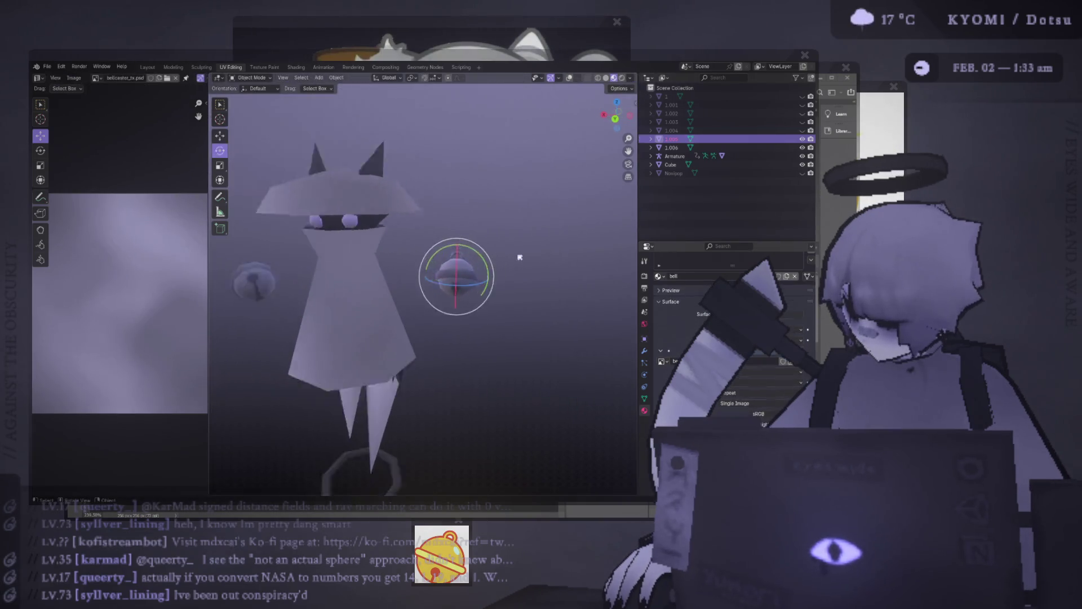
{"action": "scroll", "coordinate": [516, 252], "scroll_direction": "down", "scroll_amount": 3}
{"action": "scroll", "coordinate": [389, 290], "scroll_direction": "up", "scroll_amount": 4}
{"action": "middle_click_drag", "start_coordinate": [389, 290], "coordinate": [270, 150]}
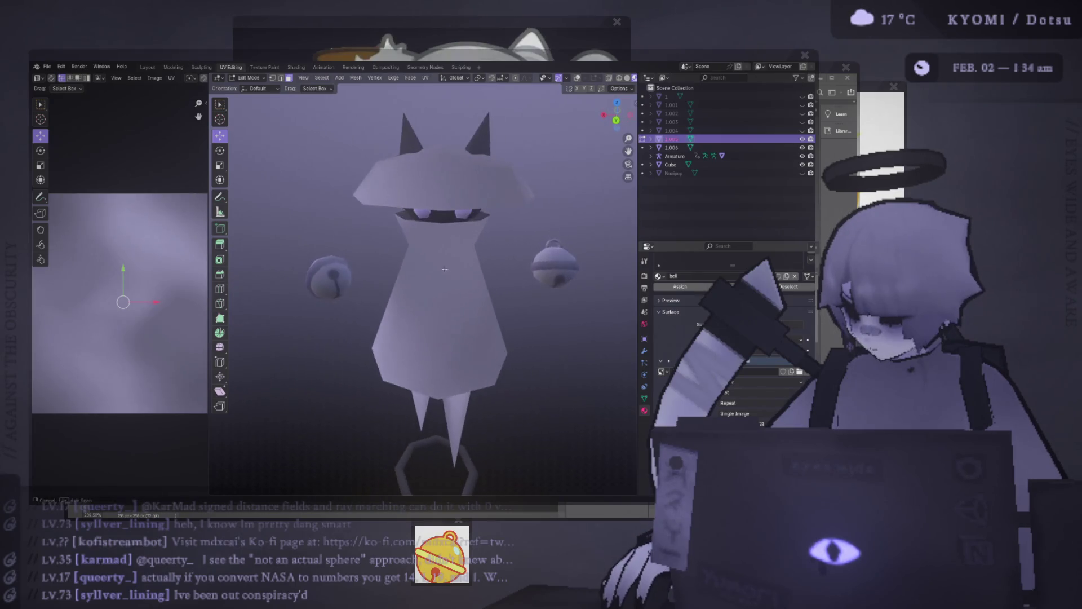
{"action": "scroll", "coordinate": [270, 149], "scroll_direction": "down", "scroll_amount": 2}
{"action": "mouse_move", "coordinate": [511, 115]}
{"action": "middle_mouse_down"}
{"action": "mouse_move", "coordinate": [414, 239]}
{"action": "mouse_move", "coordinate": [442, 225]}
{"action": "middle_mouse_up"}
{"action": "scroll", "coordinate": [451, 197], "scroll_direction": "up", "scroll_amount": 4}
- Back in object mode, set the texture interpolation to Closest for crisp pixels
{"action": "key", "text": "Tab"}
{"action": "scroll", "coordinate": [500, 257], "scroll_direction": "down", "scroll_amount": 4}
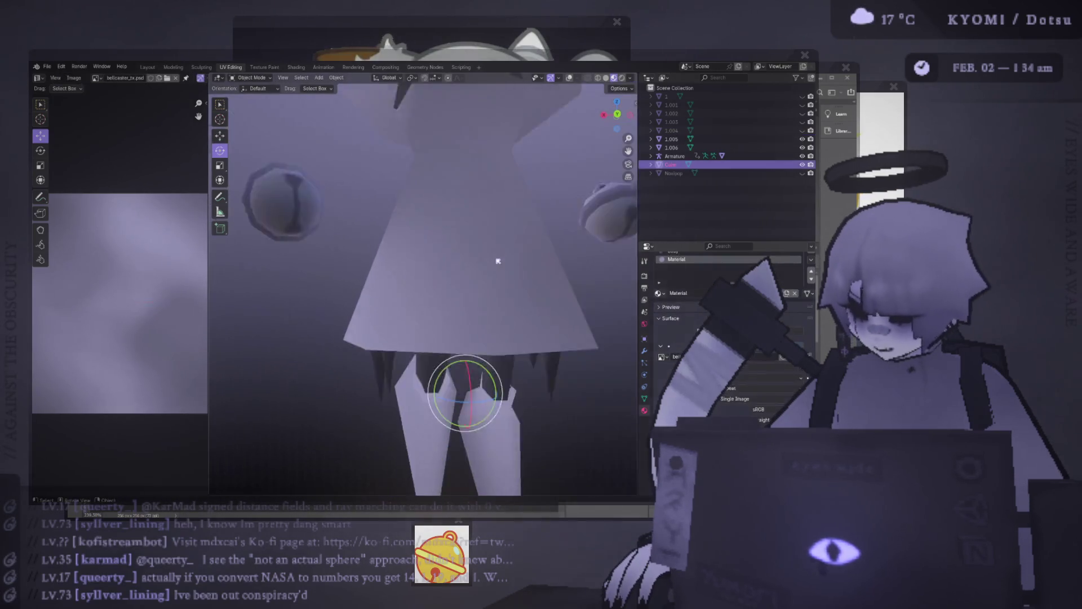
{"action": "middle_click_drag", "start_coordinate": [496, 259], "coordinate": [545, 285]}
{"action": "scroll", "coordinate": [727, 316], "scroll_direction": "up", "scroll_amount": 2}
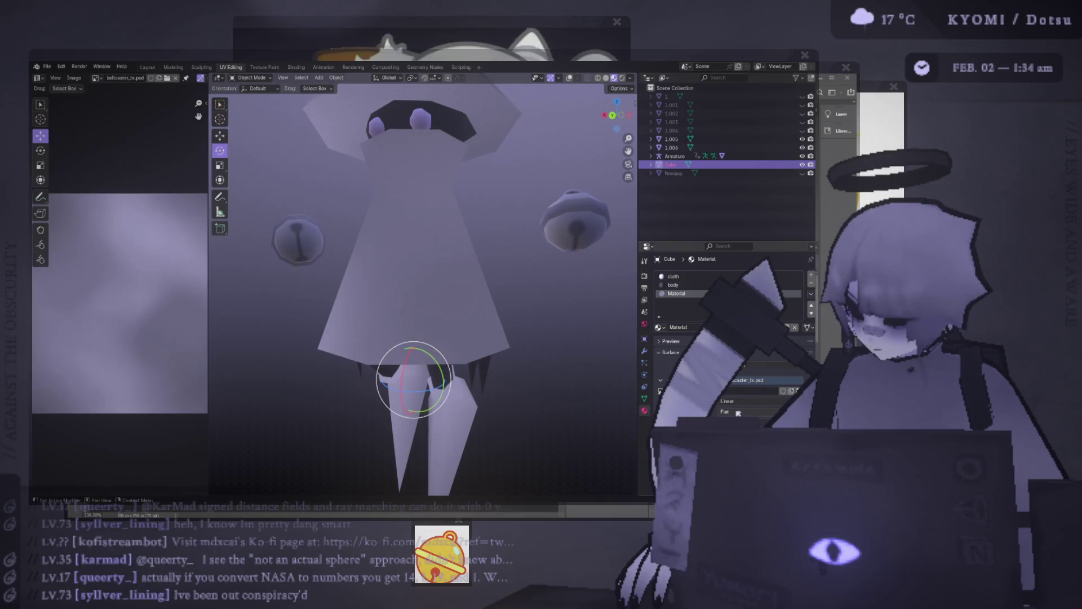
{"action": "left_click", "coordinate": [738, 401]}
{"action": "left_click", "coordinate": [739, 412]}
{"action": "mouse_move", "coordinate": [468, 307]}
{"action": "middle_mouse_down"}
{"action": "mouse_move", "coordinate": [488, 316]}
{"action": "mouse_move", "coordinate": [381, 312]}
{"action": "mouse_move", "coordinate": [548, 316]}
{"action": "mouse_move", "coordinate": [490, 309]}
{"action": "mouse_move", "coordinate": [517, 380]}
{"action": "mouse_move", "coordinate": [466, 291]}
{"action": "mouse_move", "coordinate": [452, 193]}
{"action": "middle_mouse_up"}
{"action": "mouse_move", "coordinate": [480, 330]}
{"action": "middle_mouse_down"}
{"action": "mouse_move", "coordinate": [483, 367]}
{"action": "mouse_move", "coordinate": [459, 241]}
{"action": "middle_mouse_up"}
- Assign the body material to the Cube's hat-brim and hat-top faces
{"action": "key", "text": "Tab"}
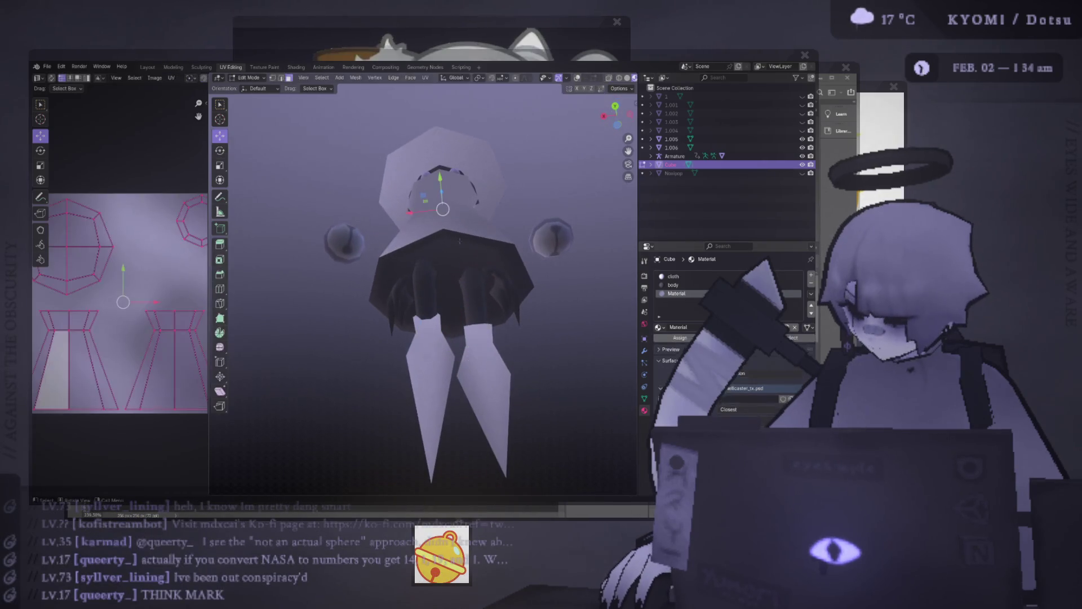
{"action": "left_click", "coordinate": [578, 78]}
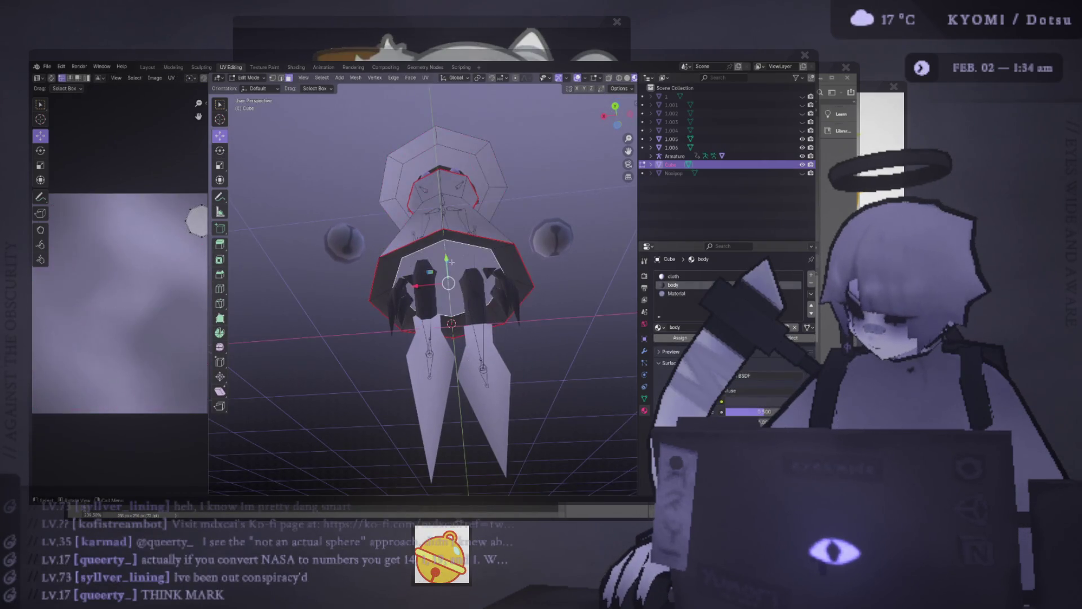
{"action": "left_click", "coordinate": [454, 241]}
{"action": "middle_click_drag", "start_coordinate": [455, 242], "coordinate": [494, 169]}
{"action": "left_click", "coordinate": [494, 169], "text": "shift"}
{"action": "left_click", "coordinate": [417, 186], "text": "shift"}
{"action": "middle_click_drag", "start_coordinate": [417, 186], "coordinate": [428, 159]}
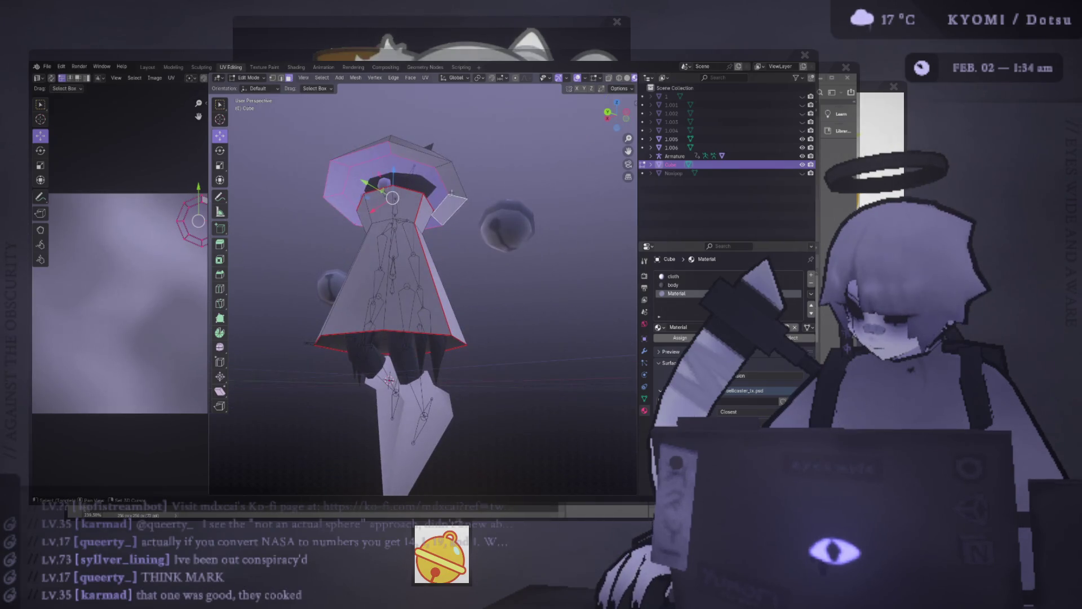
{"action": "left_click", "coordinate": [428, 160], "text": "shift"}
{"action": "left_click", "coordinate": [674, 284]}
{"action": "left_click", "coordinate": [680, 338]}
{"action": "key", "text": "Tab"}
- Deselect the Cube, save splash.blend, and widen the 3D Viewport beside the texture image
{"action": "left_click", "coordinate": [536, 282]}
{"action": "mouse_move", "coordinate": [535, 282]}
{"action": "middle_mouse_down"}
{"action": "mouse_move", "coordinate": [543, 328]}
{"action": "mouse_move", "coordinate": [522, 271]}
{"action": "mouse_move", "coordinate": [522, 341]}
{"action": "mouse_move", "coordinate": [553, 324]}
{"action": "mouse_move", "coordinate": [495, 310]}
{"action": "mouse_move", "coordinate": [496, 279]}
{"action": "mouse_move", "coordinate": [446, 316]}
{"action": "middle_mouse_up"}
{"action": "key", "text": "ctrl+s"}
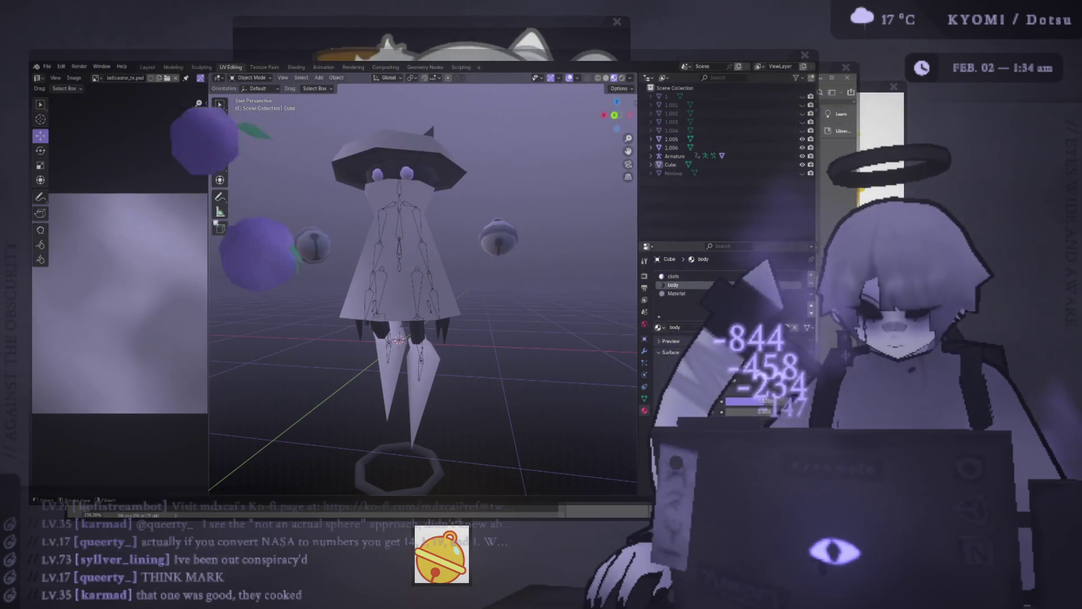
{"action": "left_click_drag", "start_coordinate": [208, 221], "coordinate": [171, 221]}
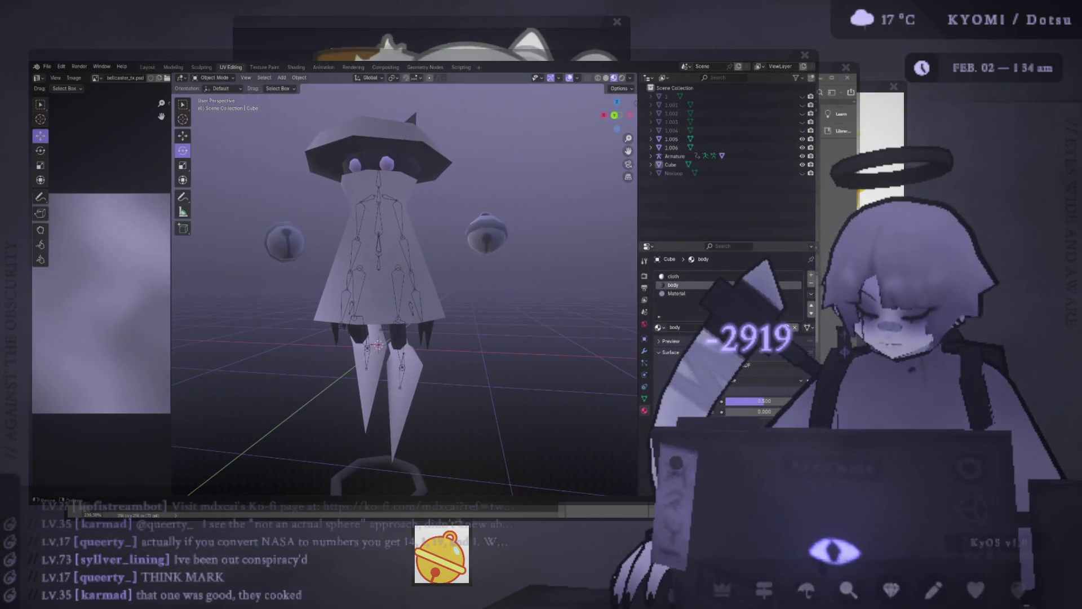
{"action": "key", "text": "alt+Tab"}
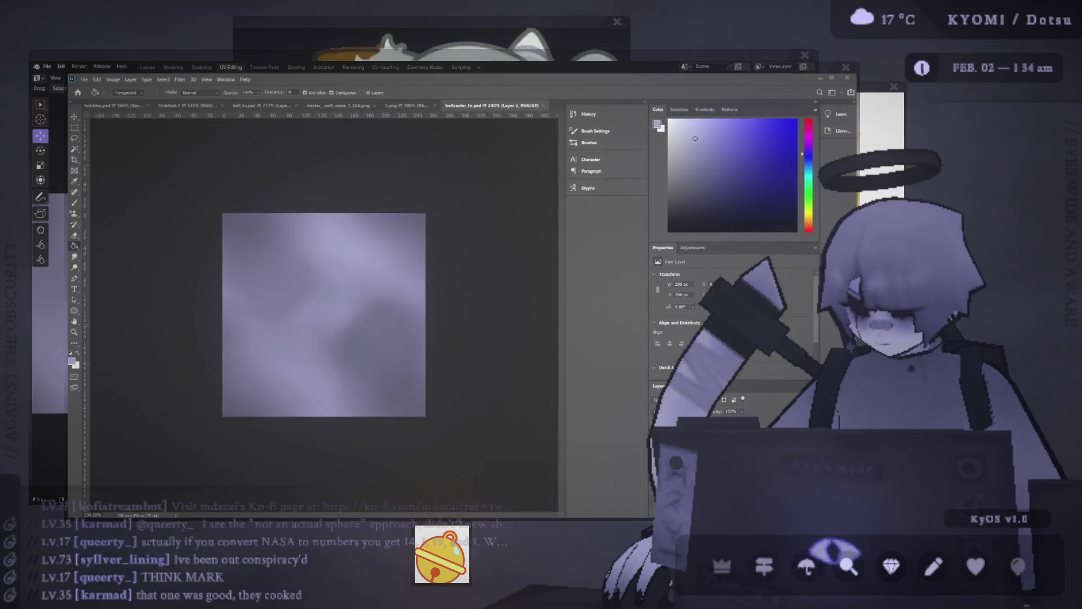
- Orbit the character in Blender to check it from the front
{"action": "key", "text": "alt+Tab"}
{"action": "mouse_move", "coordinate": [316, 249]}
{"action": "middle_mouse_down"}
{"action": "mouse_move", "coordinate": [356, 248]}
{"action": "mouse_move", "coordinate": [345, 231]}
{"action": "mouse_move", "coordinate": [335, 265]}
{"action": "mouse_move", "coordinate": [458, 253]}
{"action": "mouse_move", "coordinate": [441, 257]}
{"action": "middle_mouse_up"}
{"action": "middle_click_drag", "start_coordinate": [537, 148], "coordinate": [517, 105]}
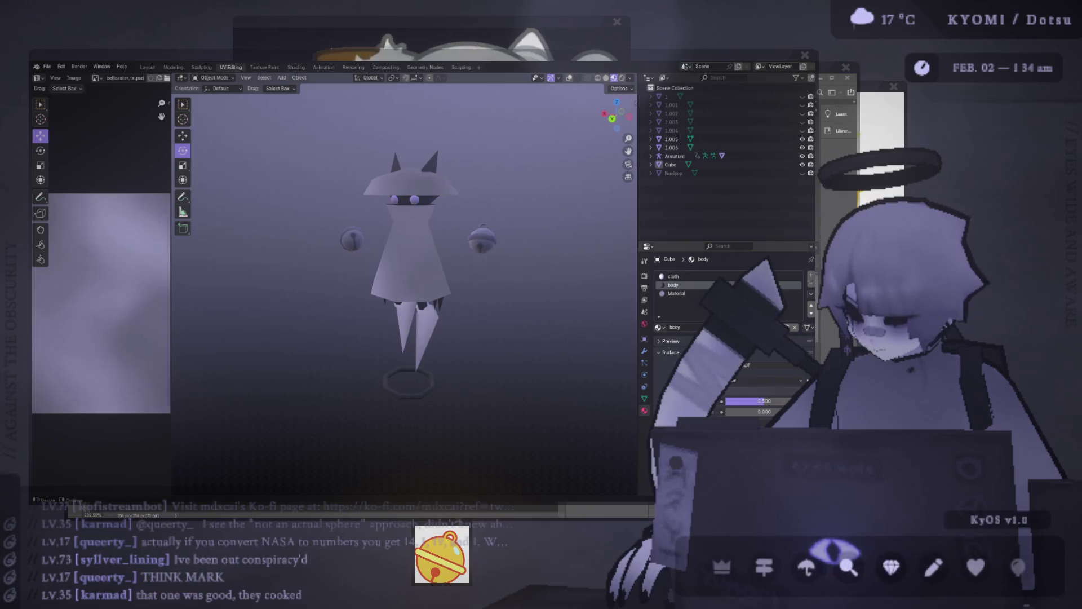
{"action": "key", "text": "alt+Tab"}
{"action": "key", "text": "alt+Tab"}
{"action": "key", "text": "alt+Tab"}
- Make Layer 1 active and raise its opacity to 78%
{"action": "left_click", "coordinate": [746, 415]}
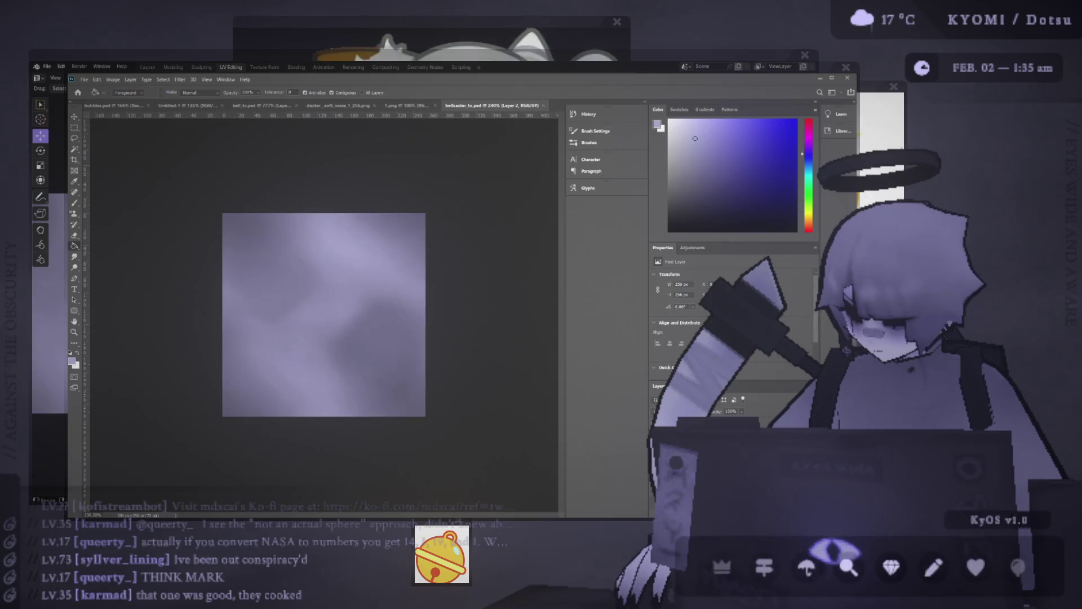
{"action": "key", "text": "Delete"}
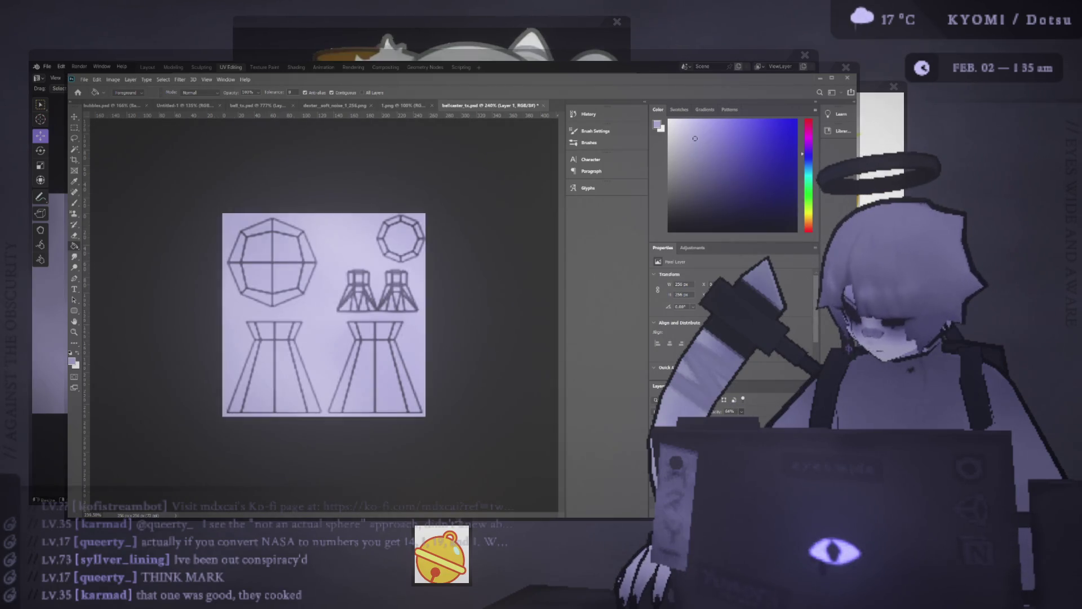
{"action": "key", "text": "ctrl+z"}
{"action": "left_click_drag", "start_coordinate": [749, 424], "coordinate": [763, 424]}
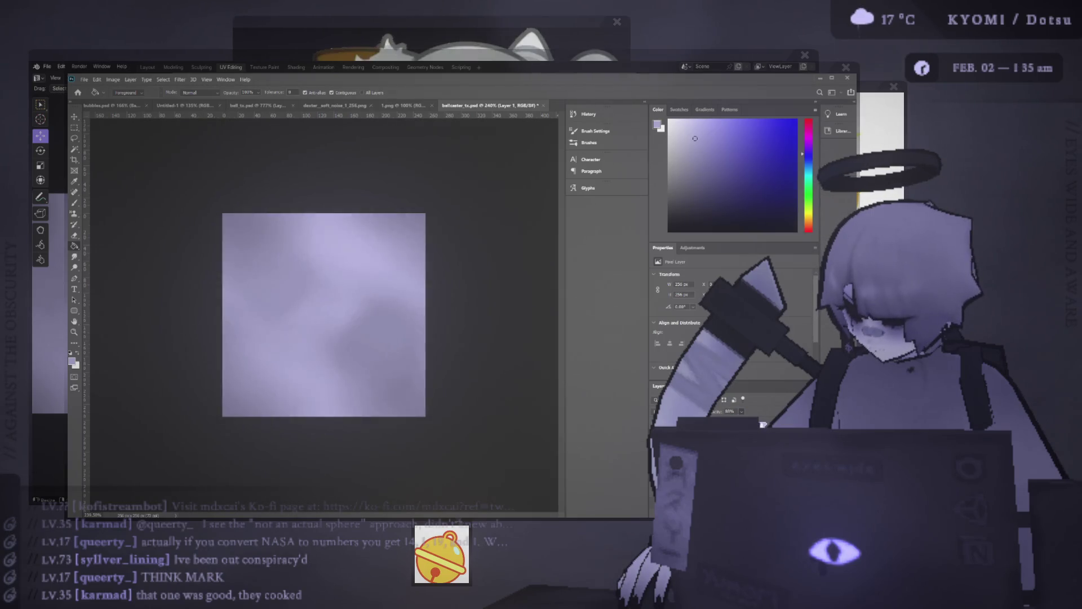
- Recheck the model in Blender, then paste the UV wireframe over the noise texture
{"action": "key", "text": "alt+Tab"}
{"action": "mouse_move", "coordinate": [496, 248]}
{"action": "middle_mouse_down"}
{"action": "mouse_move", "coordinate": [484, 241]}
{"action": "mouse_move", "coordinate": [518, 271]}
{"action": "middle_mouse_up"}
{"action": "key", "text": "alt+Tab"}
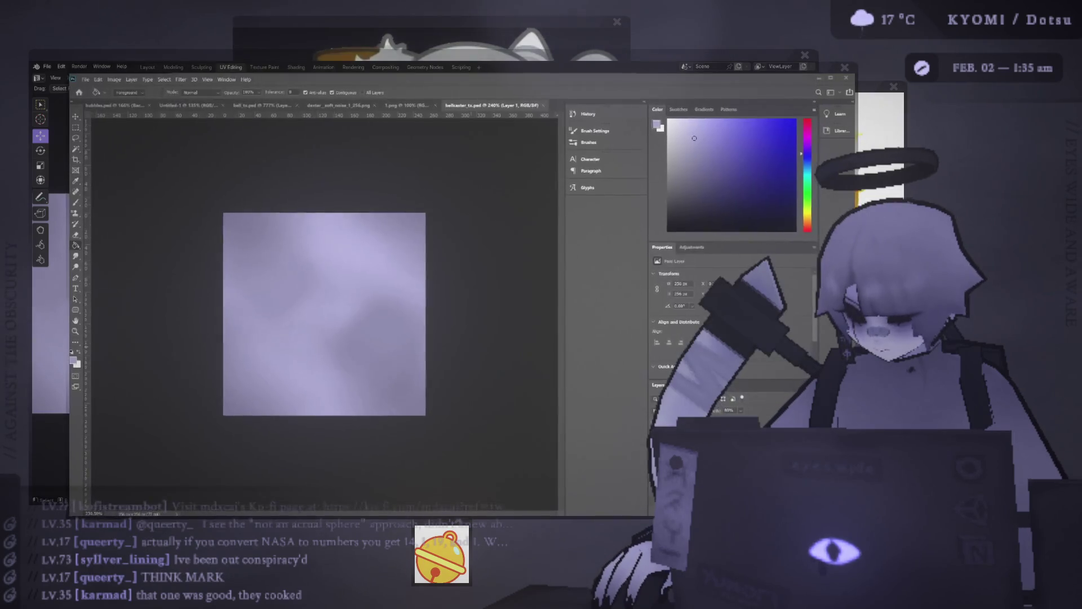
{"action": "key", "text": "ctrl+v"}
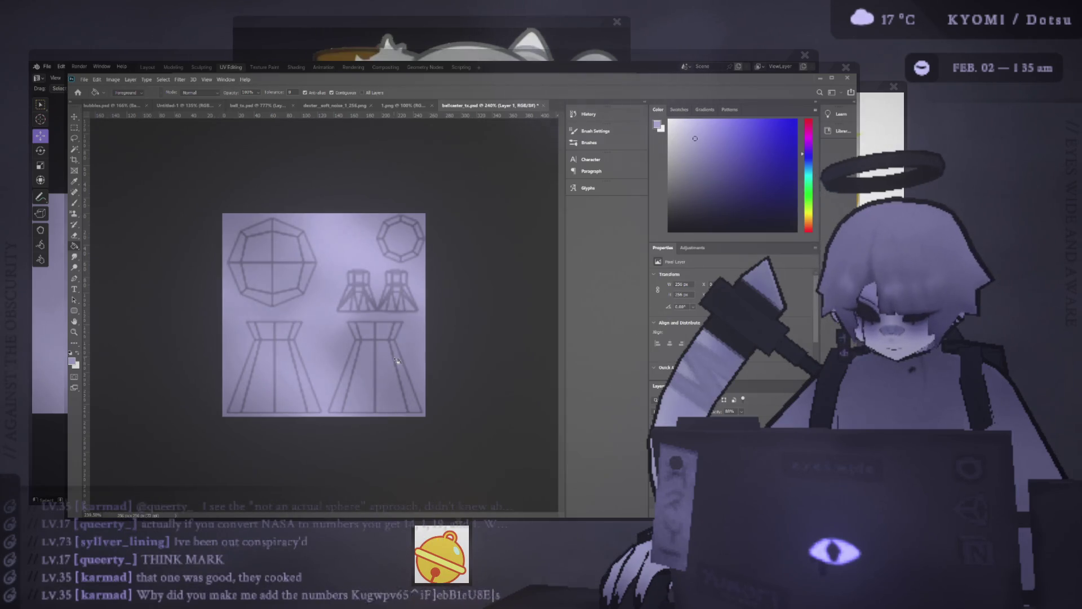
- Draw a Rectangular Marquee over the lower-right bell island
{"action": "key", "text": "m"}
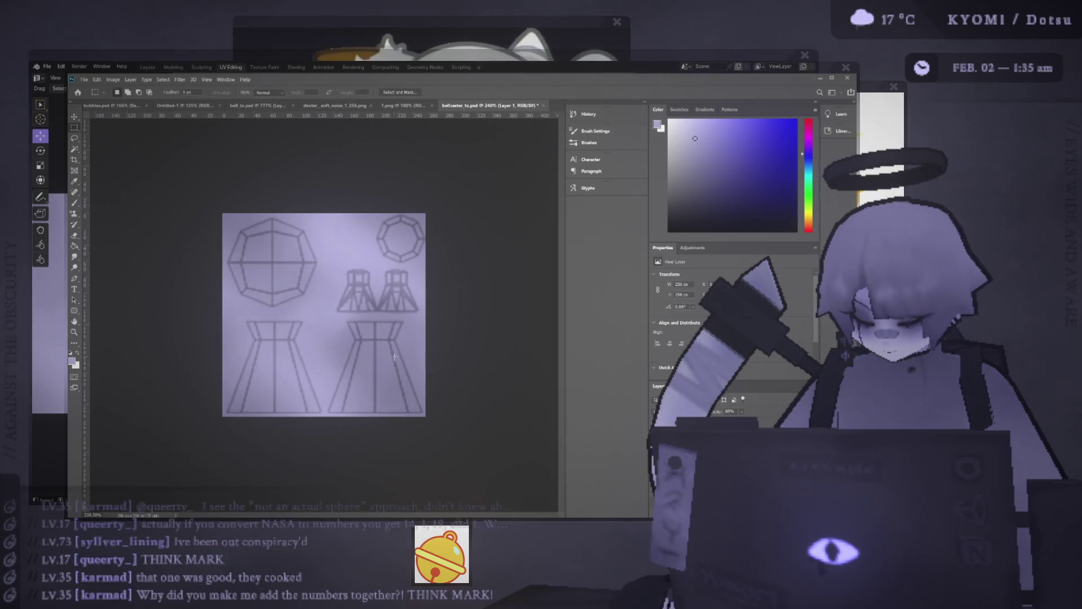
{"action": "scroll", "coordinate": [332, 325], "scroll_direction": "up", "scroll_amount": 1, "text": "alt"}
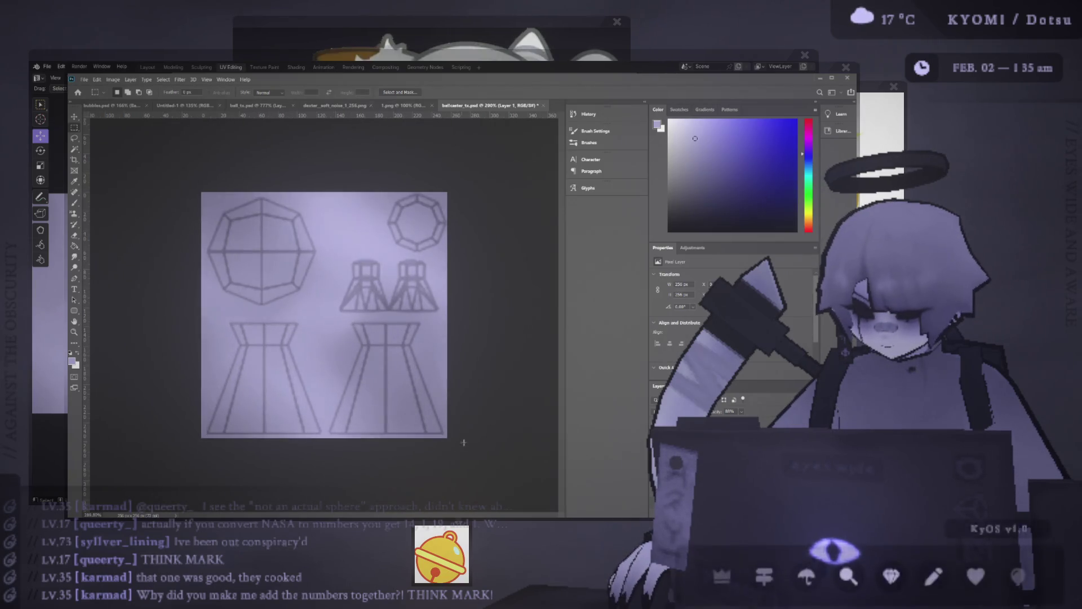
{"action": "left_click_drag", "start_coordinate": [449, 439], "coordinate": [387, 322]}
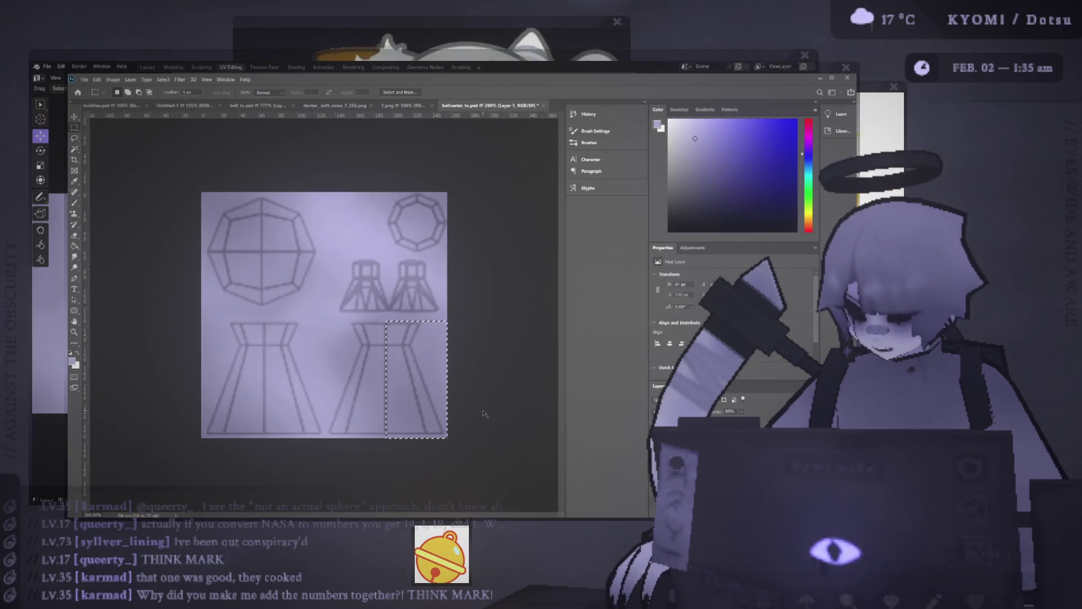
- Fill the selection with grey on a new layer and transform it to -50% width over the bell island
{"action": "key", "text": "ctrl+v"}
{"action": "left_click", "coordinate": [74, 117]}
{"action": "key", "text": "ctrl+z"}
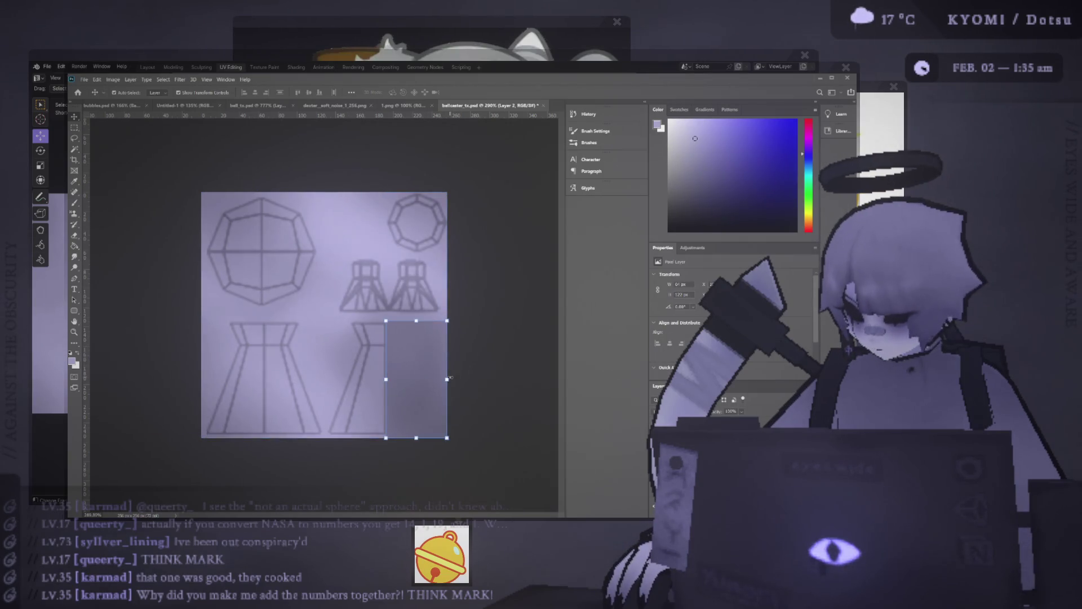
{"action": "key", "text": "ctrl+z"}
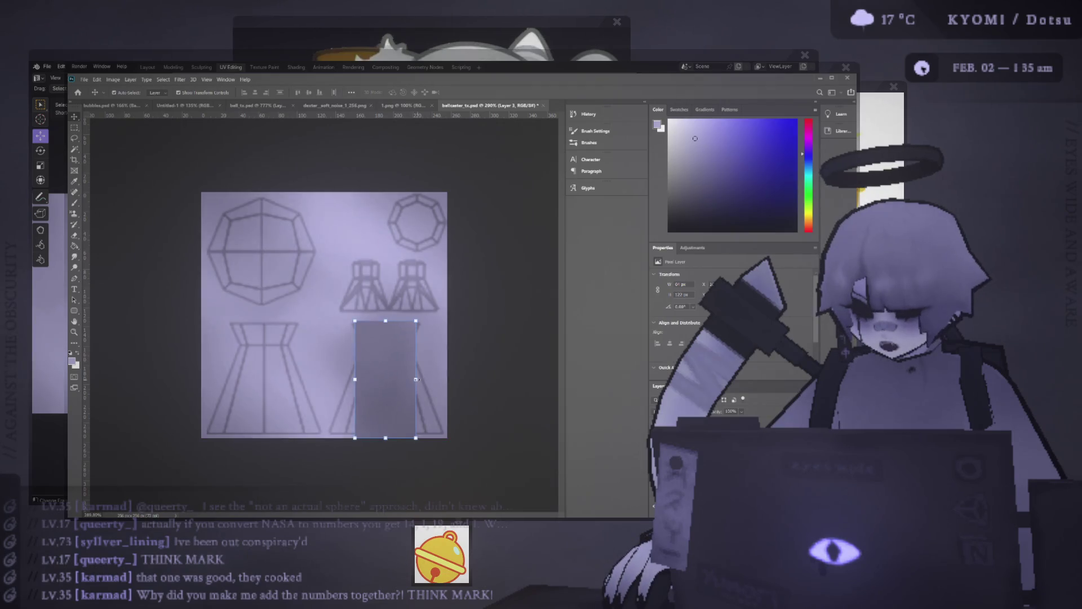
{"action": "left_click_drag", "start_coordinate": [416, 379], "coordinate": [286, 379]}
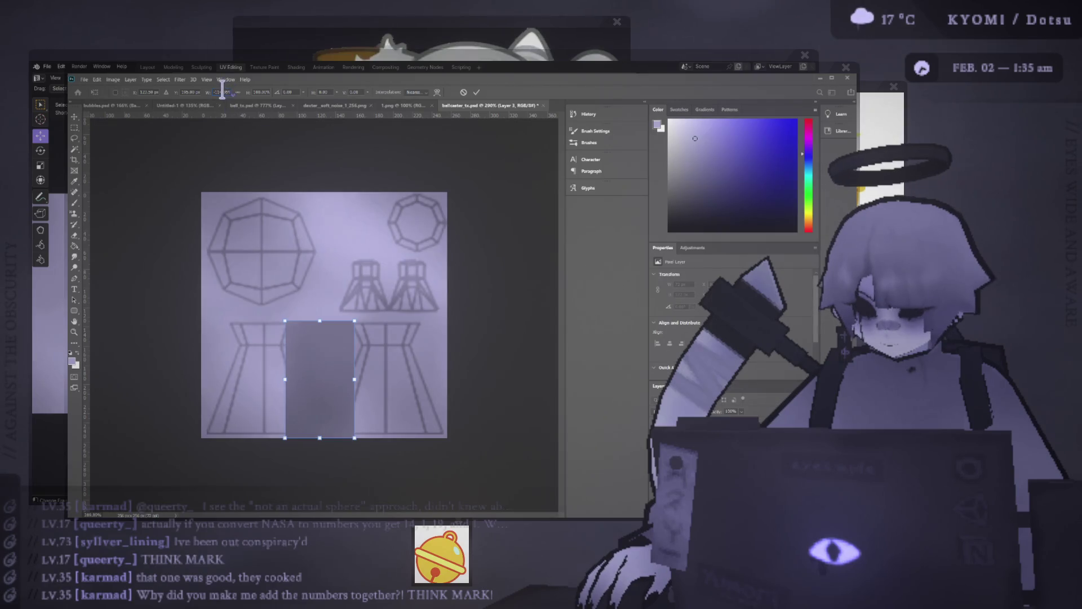
{"action": "type", "text": "-50"}
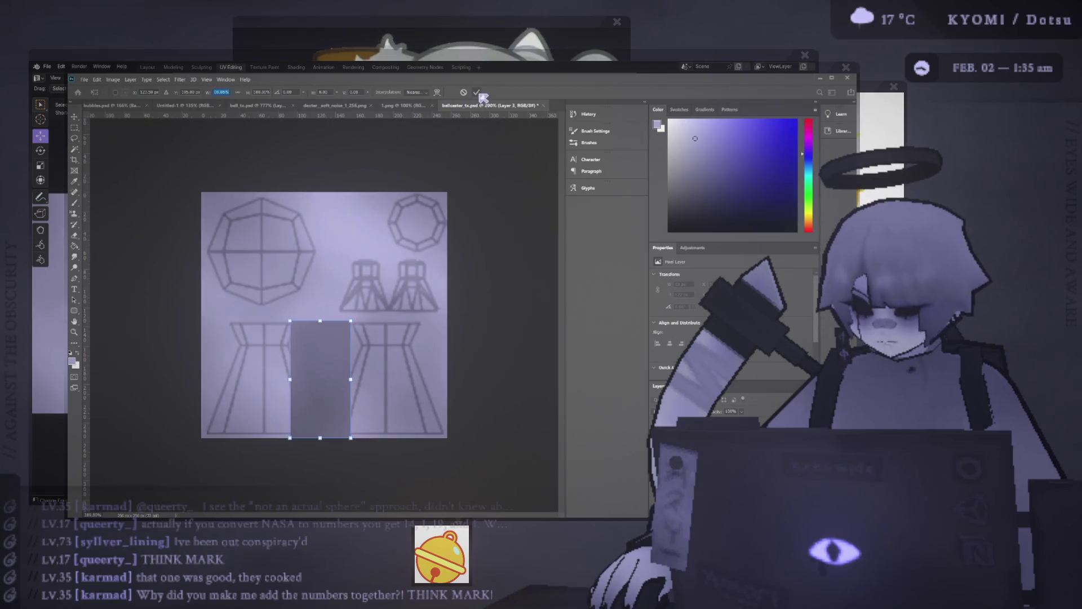
{"action": "left_click_drag", "start_coordinate": [324, 370], "coordinate": [361, 371]}
{"action": "key", "text": "Return"}
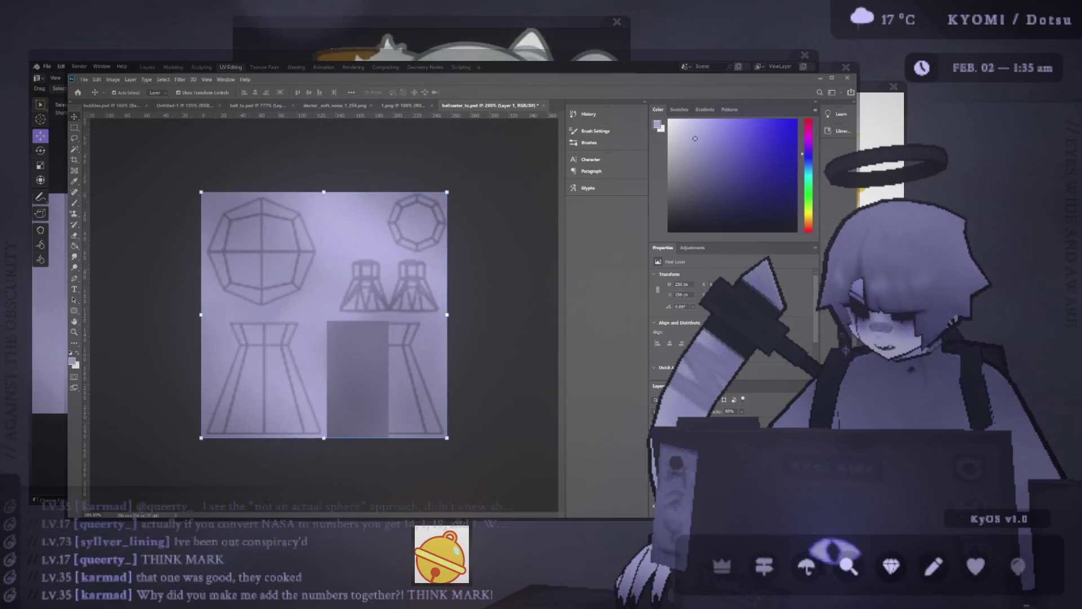
- Set Layer 3's opacity to 100%
{"action": "left_click", "coordinate": [733, 437]}
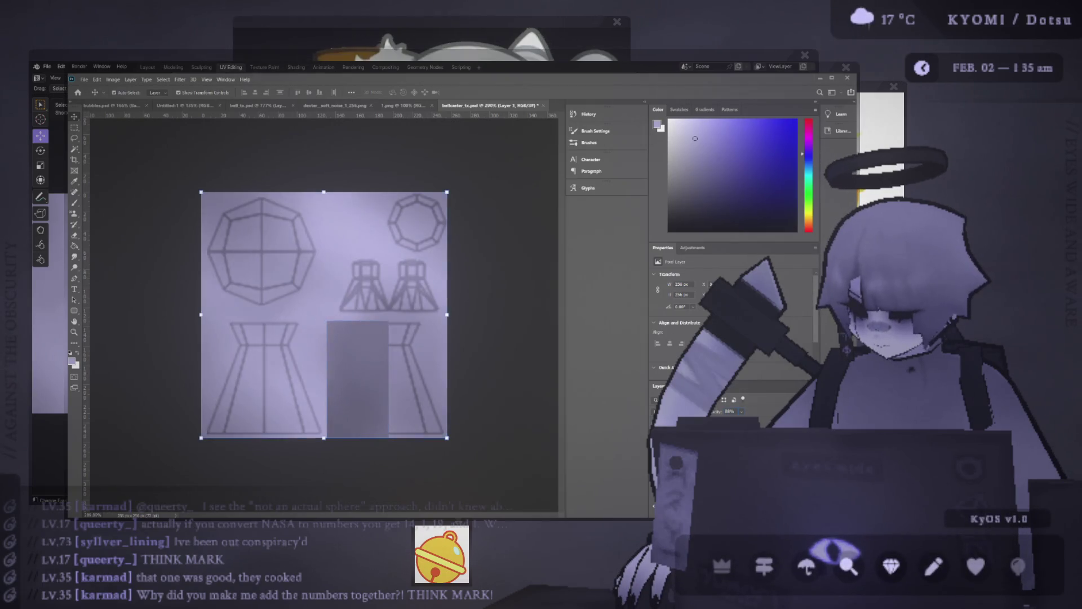
{"action": "left_click", "coordinate": [728, 411]}
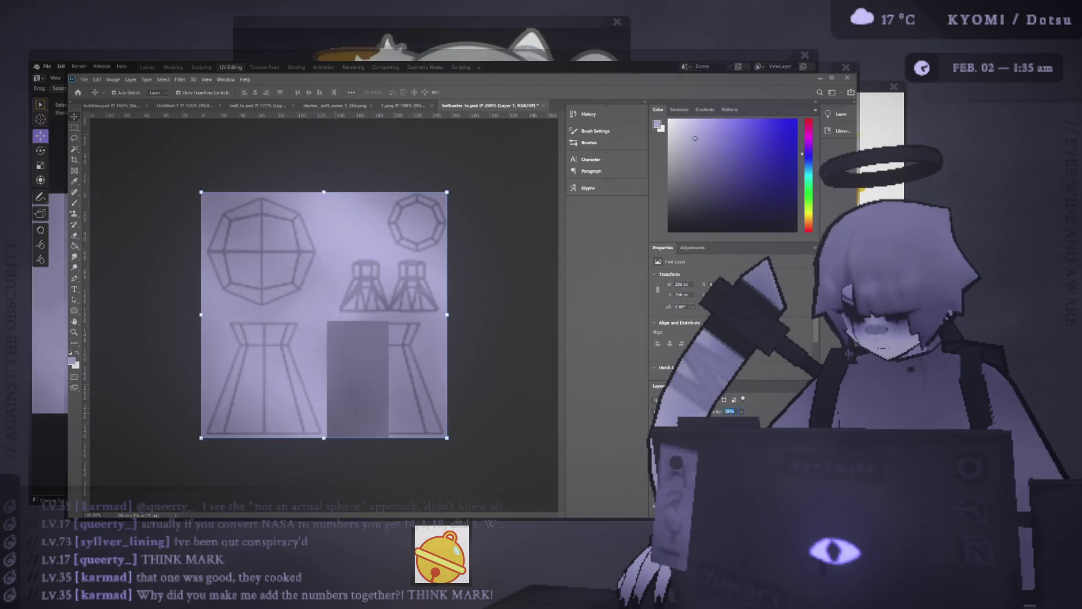
{"action": "type", "text": "100"}
{"action": "key", "text": "Return"}
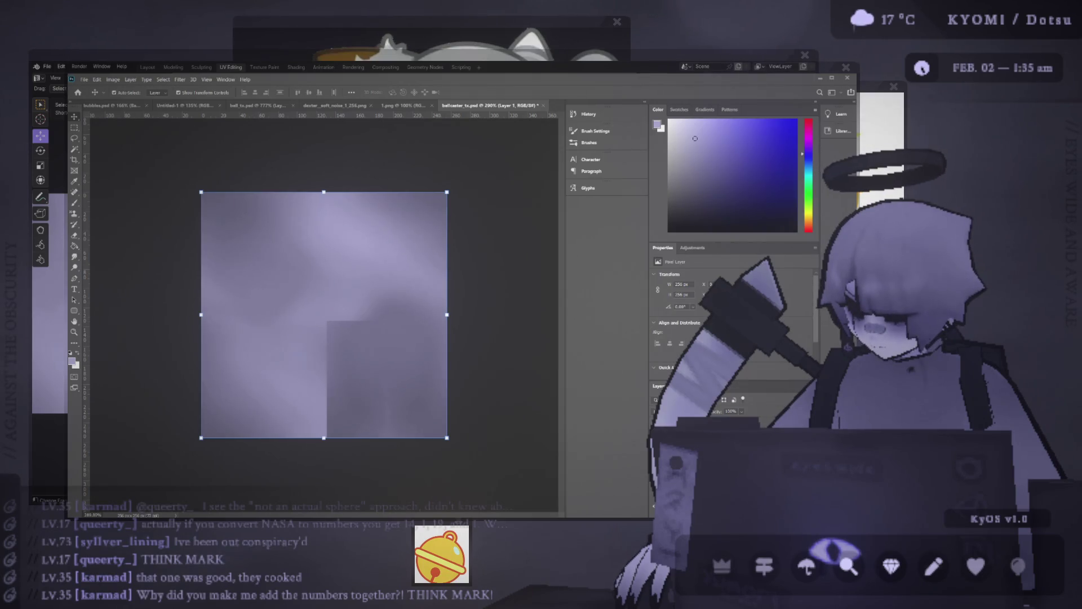
- Hide the UV wireframe layer and view the patched texture on the Blender character from the front
{"action": "key", "text": "ctrl+z"}
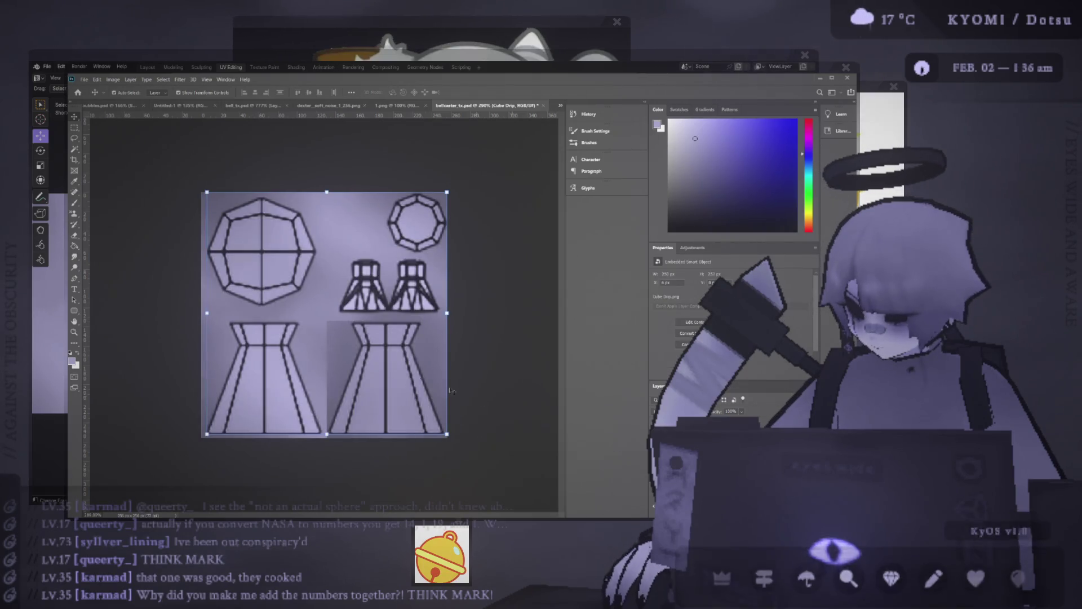
{"action": "scroll", "coordinate": [327, 312], "scroll_direction": "up", "scroll_amount": 2, "text": "alt"}
{"action": "left_click", "coordinate": [366, 400]}
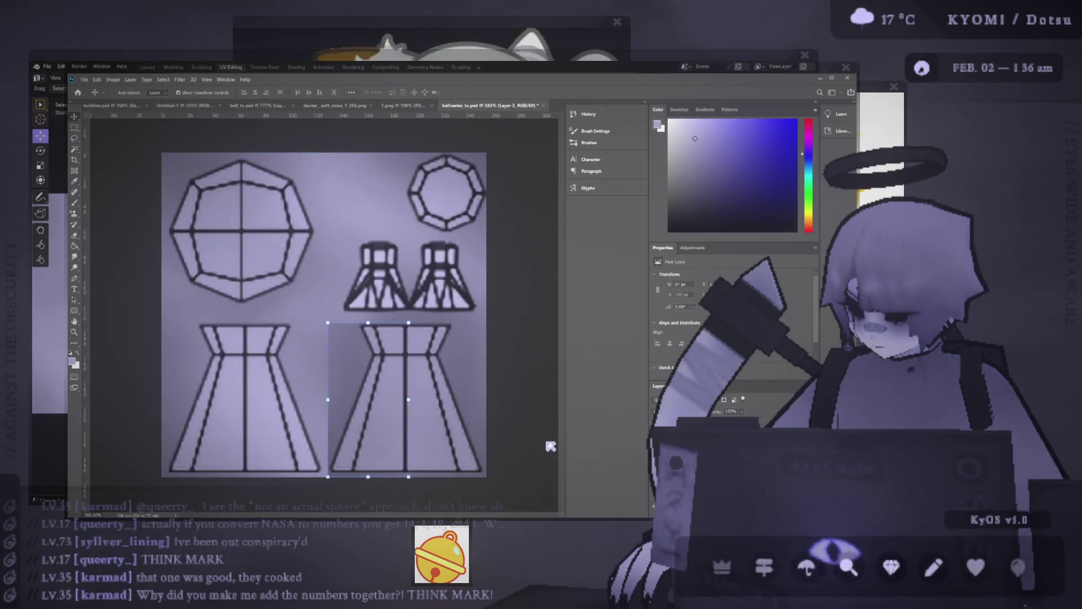
{"action": "key", "text": "ctrl+z"}
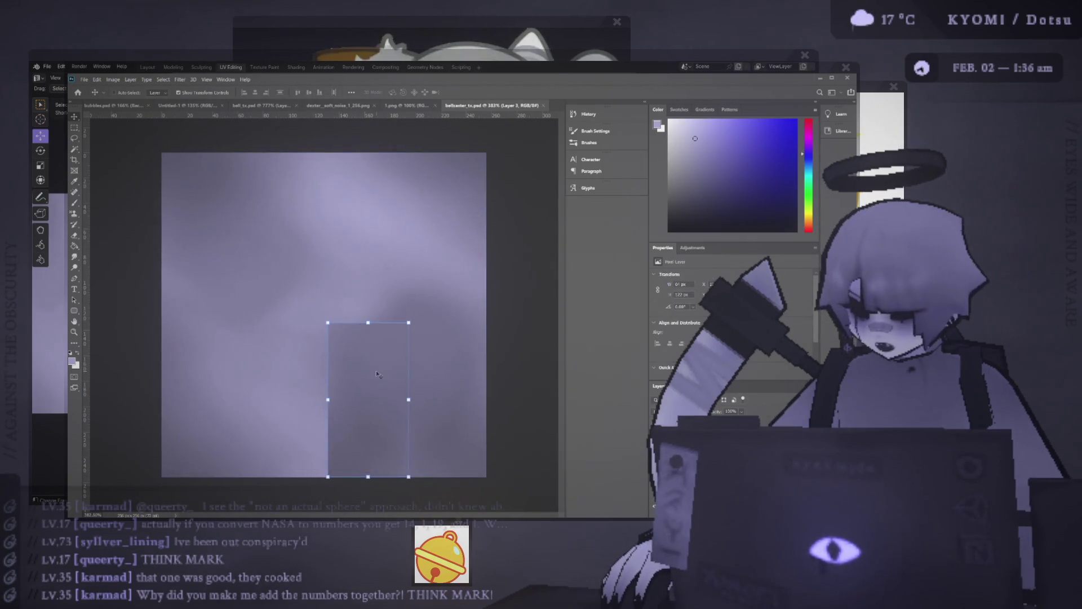
{"action": "key", "text": "alt+Tab"}
{"action": "mouse_move", "coordinate": [341, 309]}
{"action": "middle_mouse_down"}
{"action": "mouse_move", "coordinate": [556, 324]}
{"action": "mouse_move", "coordinate": [191, 307]}
{"action": "mouse_move", "coordinate": [572, 309]}
{"action": "mouse_move", "coordinate": [447, 358]}
{"action": "middle_mouse_up"}
{"action": "scroll", "coordinate": [447, 357], "scroll_direction": "up", "scroll_amount": 5}
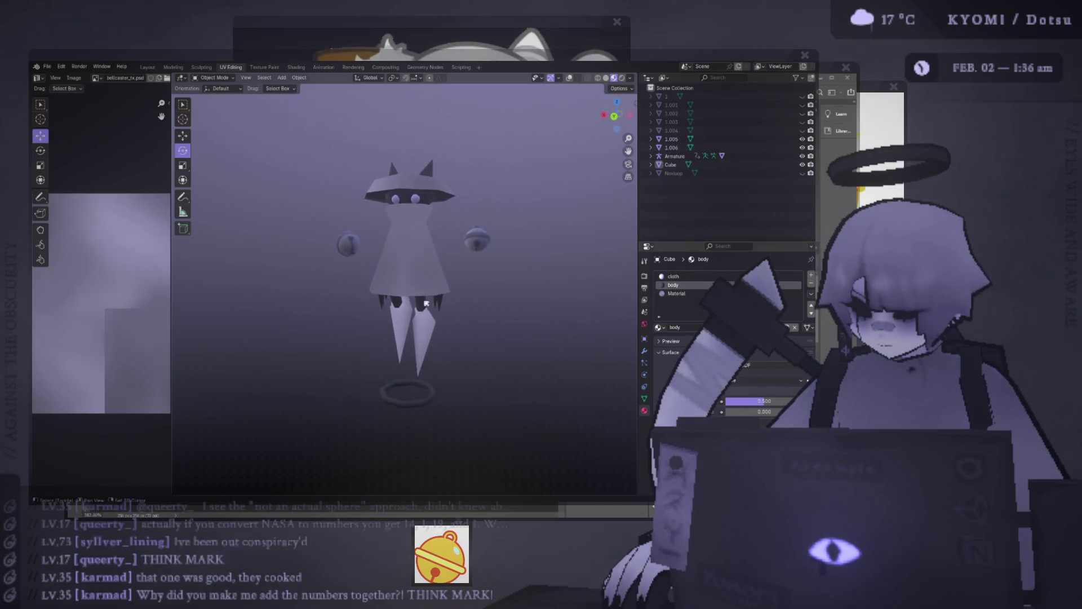
- Remove the grey rectangle from the texture and view the character in three-quarter view
{"action": "key", "text": "alt+Tab"}
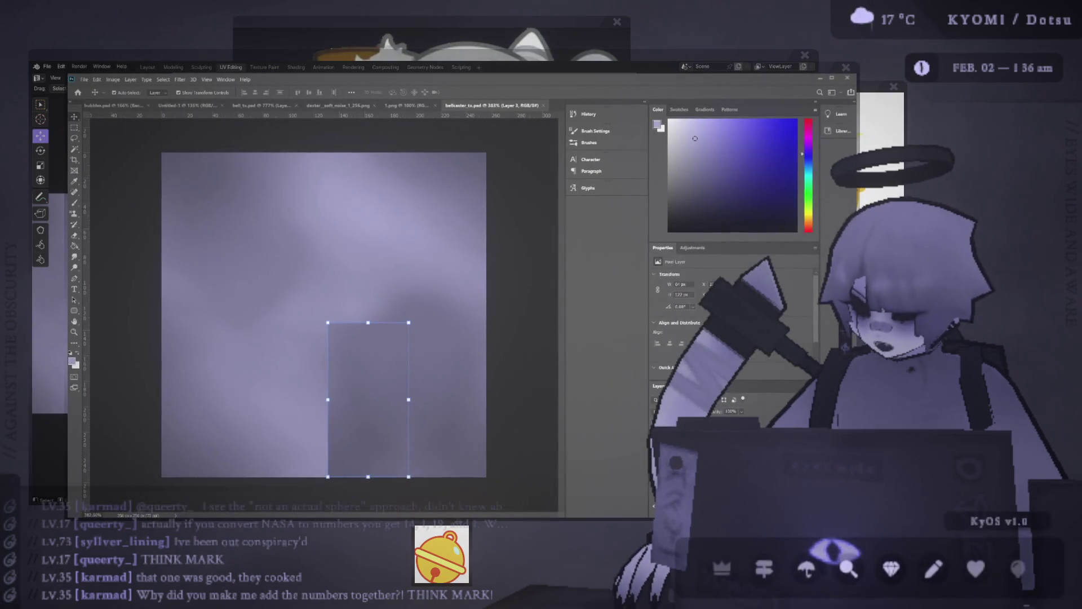
{"action": "key", "text": "Escape"}
{"action": "key", "text": "alt+Tab"}
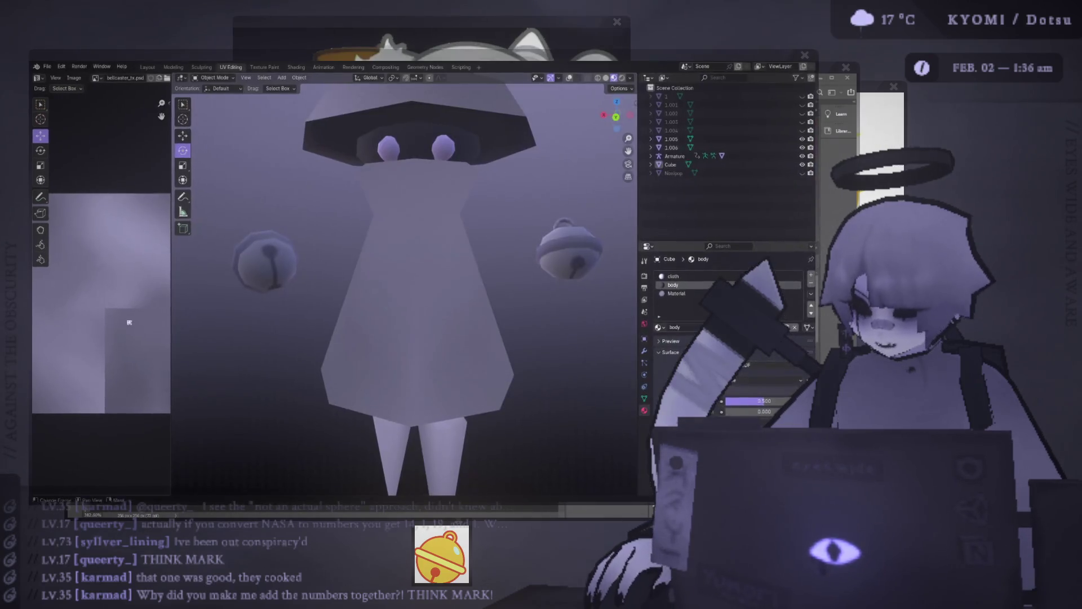
{"action": "scroll", "coordinate": [387, 361], "scroll_direction": "down", "scroll_amount": 3}
{"action": "mouse_move", "coordinate": [387, 361]}
{"action": "middle_mouse_down"}
{"action": "mouse_move", "coordinate": [483, 345]}
{"action": "mouse_move", "coordinate": [426, 348]}
{"action": "middle_mouse_up"}
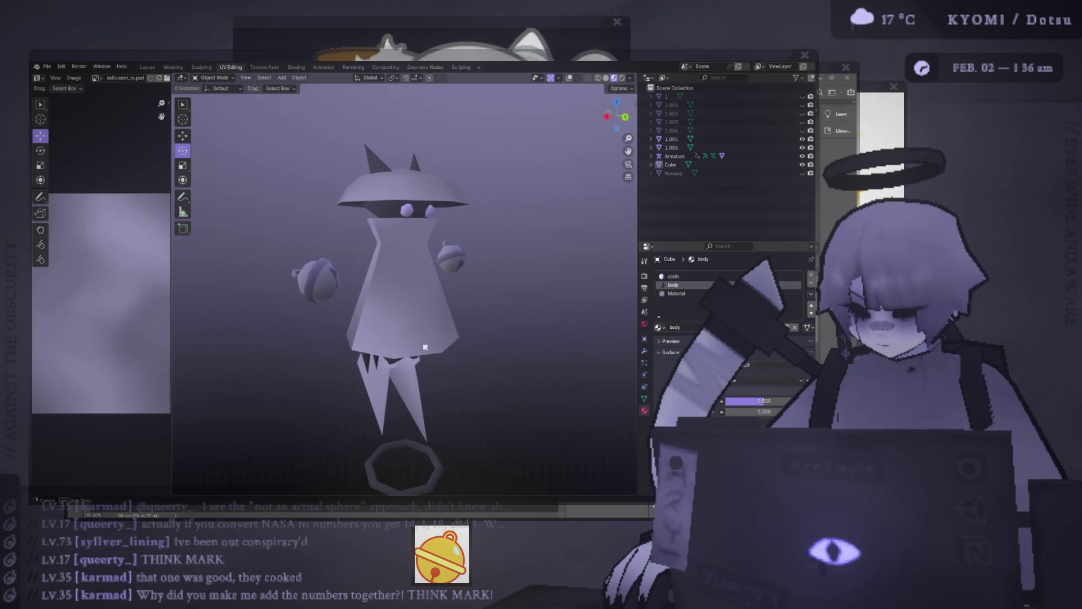
- Turn the viewport overlays and grid back on and select the Cube body mesh for editing
{"action": "key", "text": "alt+Tab"}
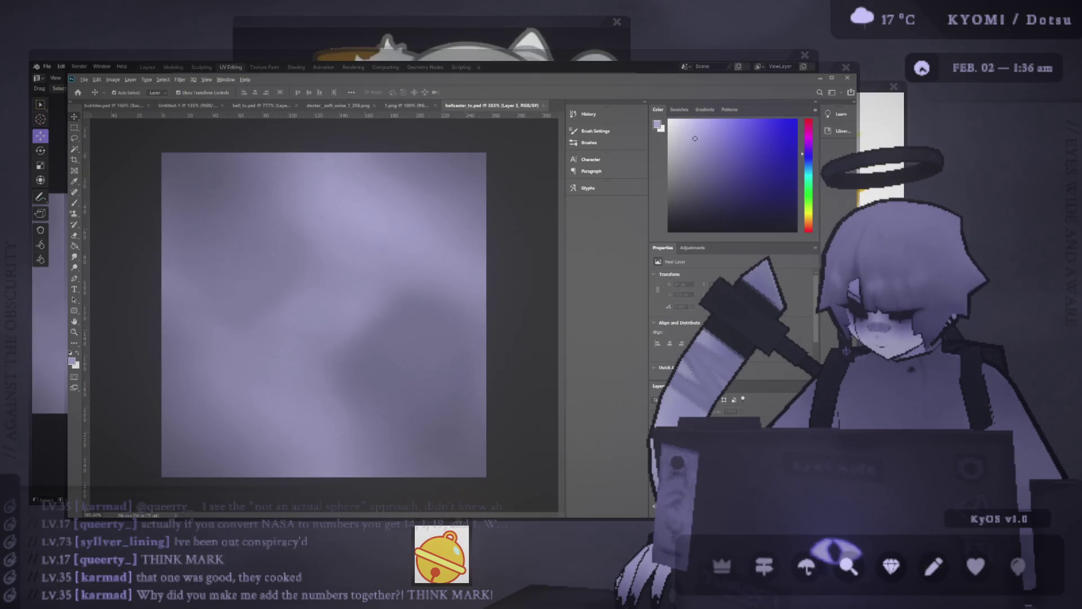
{"action": "key", "text": "alt+Tab"}
{"action": "left_click", "coordinate": [571, 79]}
{"action": "mouse_move", "coordinate": [451, 287]}
{"action": "middle_mouse_down"}
{"action": "mouse_move", "coordinate": [428, 285]}
{"action": "mouse_move", "coordinate": [618, 276]}
{"action": "mouse_move", "coordinate": [484, 281]}
{"action": "mouse_move", "coordinate": [491, 243]}
{"action": "middle_mouse_up"}
{"action": "left_click", "coordinate": [428, 293]}
{"action": "key", "text": "Tab"}
{"action": "key", "text": "Tab"}
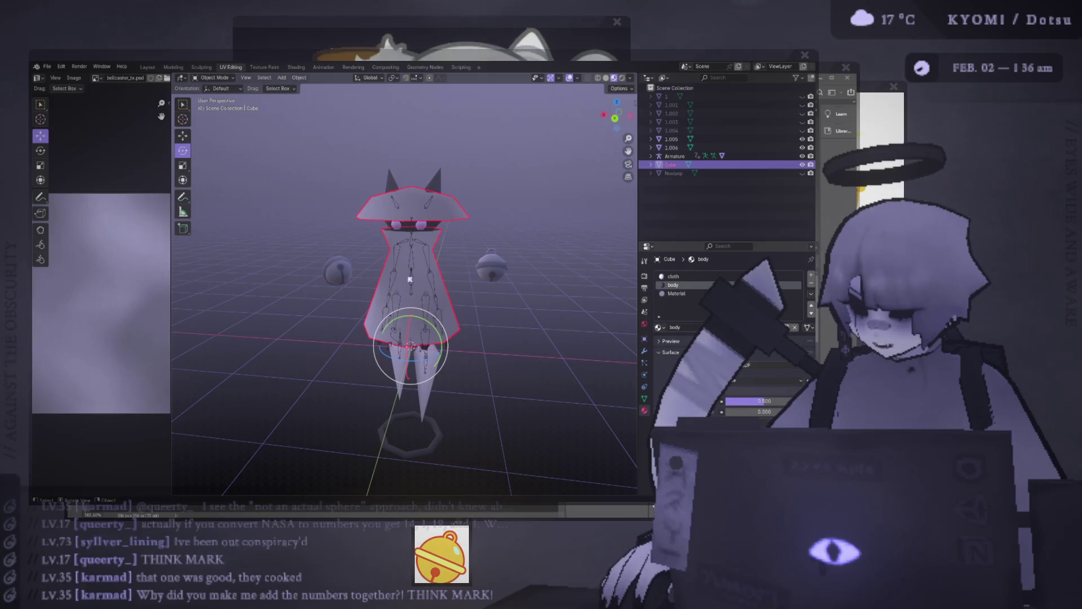
- Select the dress's seam-bounded island in edit mode and view it orthographically from the back
{"action": "key", "text": "Tab"}
{"action": "scroll", "coordinate": [410, 279], "scroll_direction": "up", "scroll_amount": 3}
{"action": "left_click", "coordinate": [455, 208]}
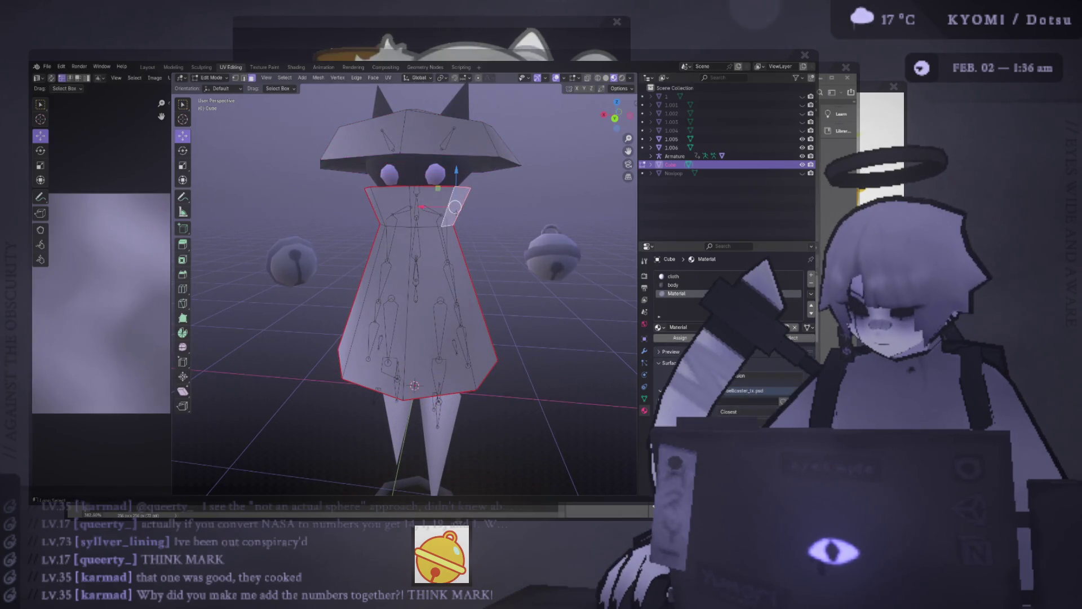
{"action": "middle_click_drag", "start_coordinate": [455, 208], "coordinate": [366, 265]}
{"action": "left_click", "coordinate": [425, 272], "text": "ctrl"}
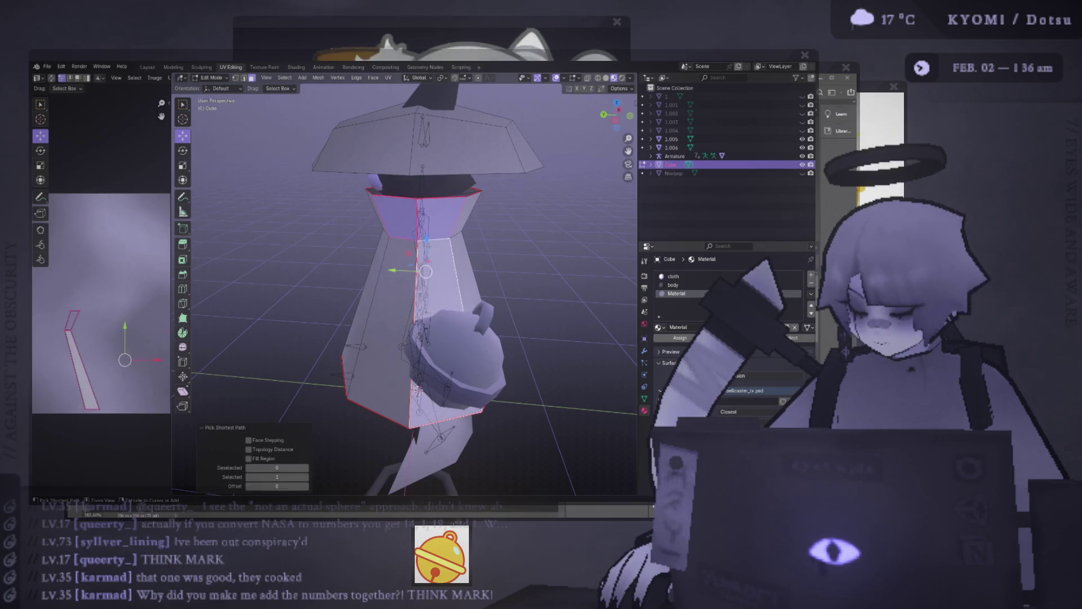
{"action": "key", "text": "ctrl+l"}
{"action": "key", "text": "ctrl+KP_1"}
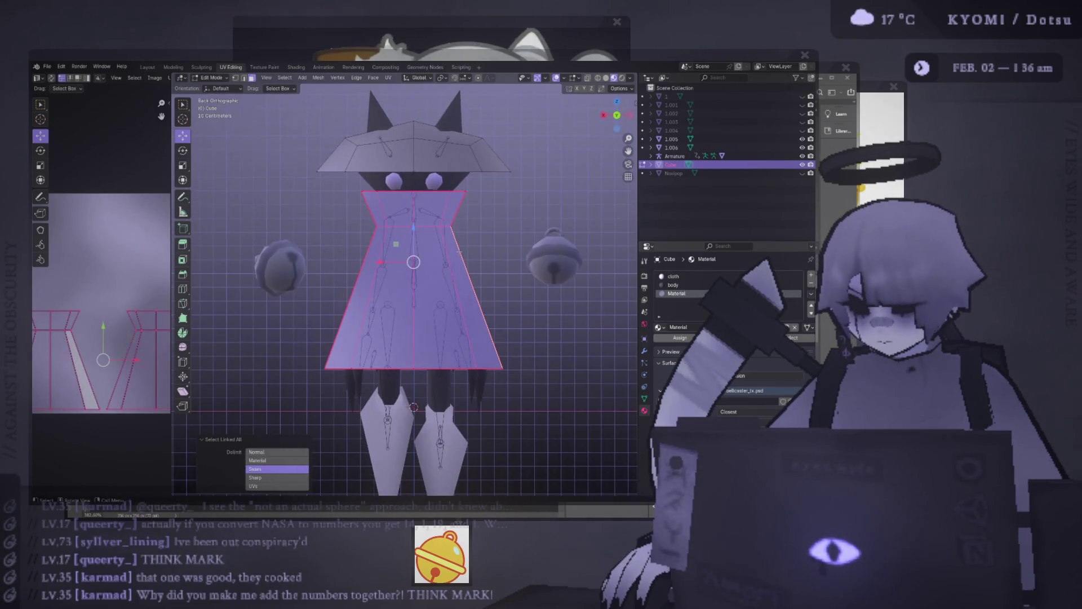
- Widen the 3D view, return to object mode and deselect the character
{"action": "scroll", "coordinate": [460, 252], "scroll_direction": "down", "scroll_amount": 3}
{"action": "middle_click_drag", "start_coordinate": [239, 292], "coordinate": [248, 315]}
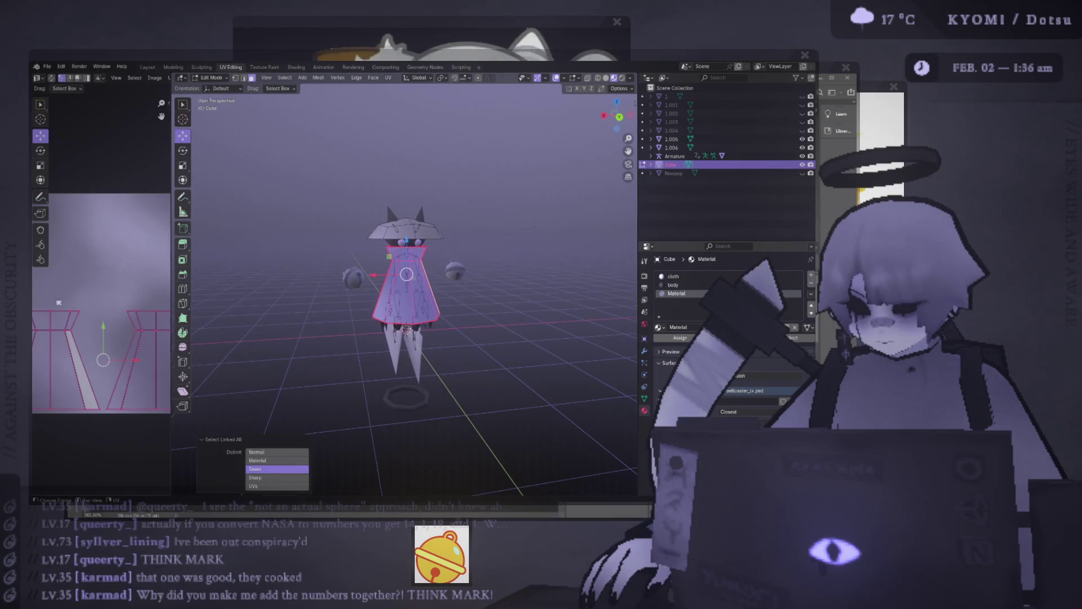
{"action": "left_click_drag", "start_coordinate": [171, 254], "coordinate": [277, 254]}
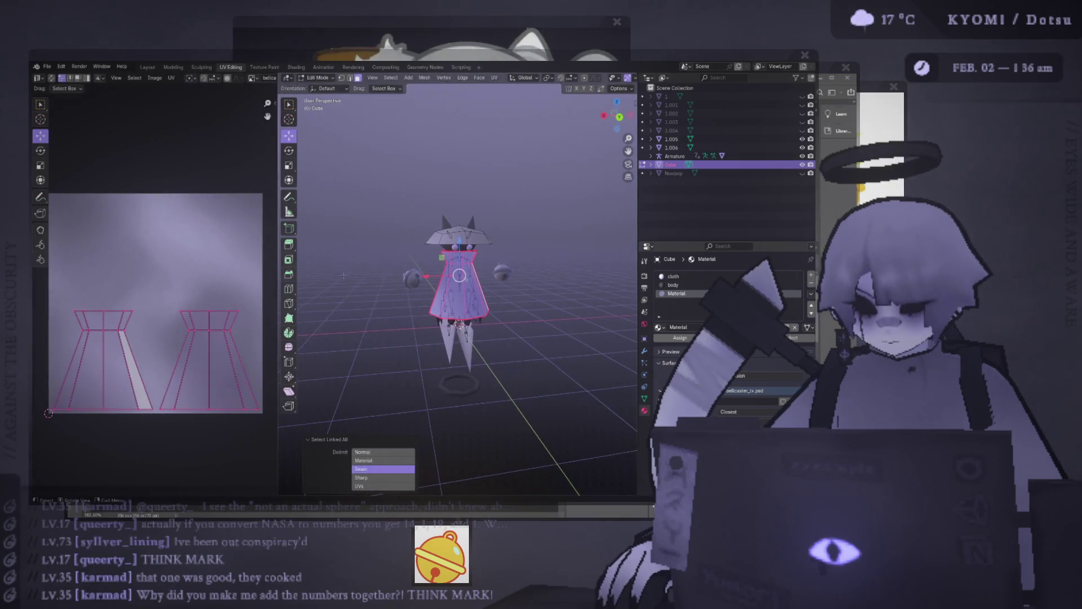
{"action": "key", "text": "Tab"}
{"action": "left_click", "coordinate": [403, 256]}
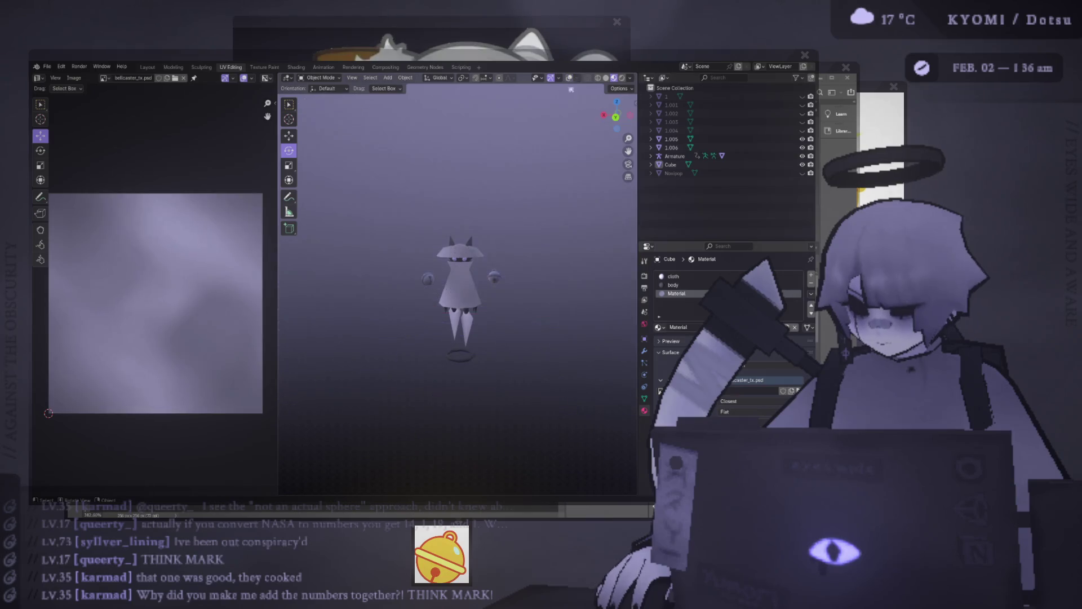
{"action": "key", "text": "alt+Tab"}
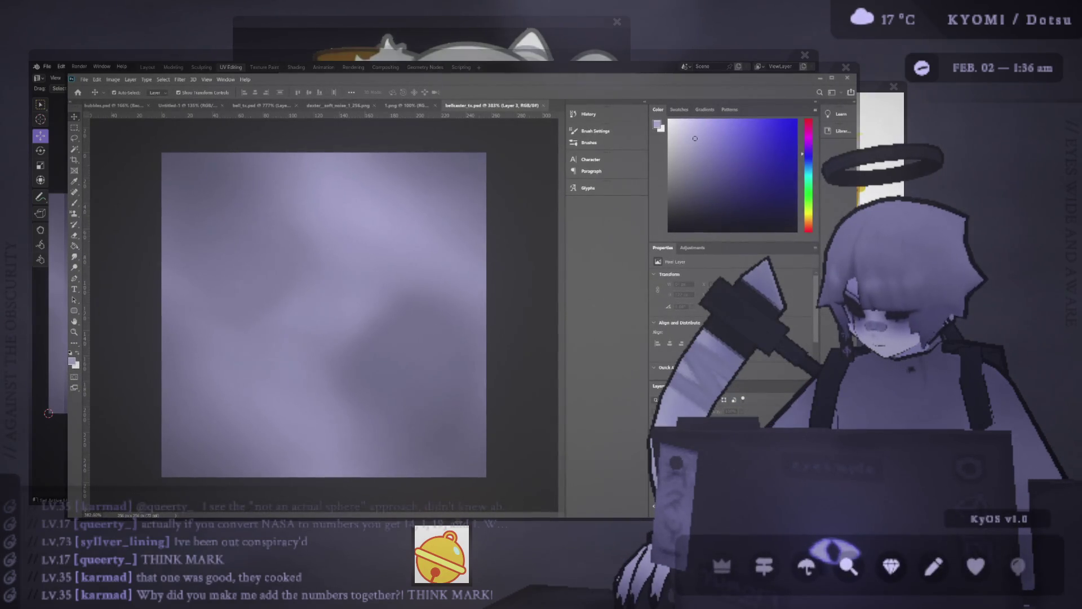
- Set the noise layer opacity to 84% and save the texture
{"action": "key", "text": "Delete"}
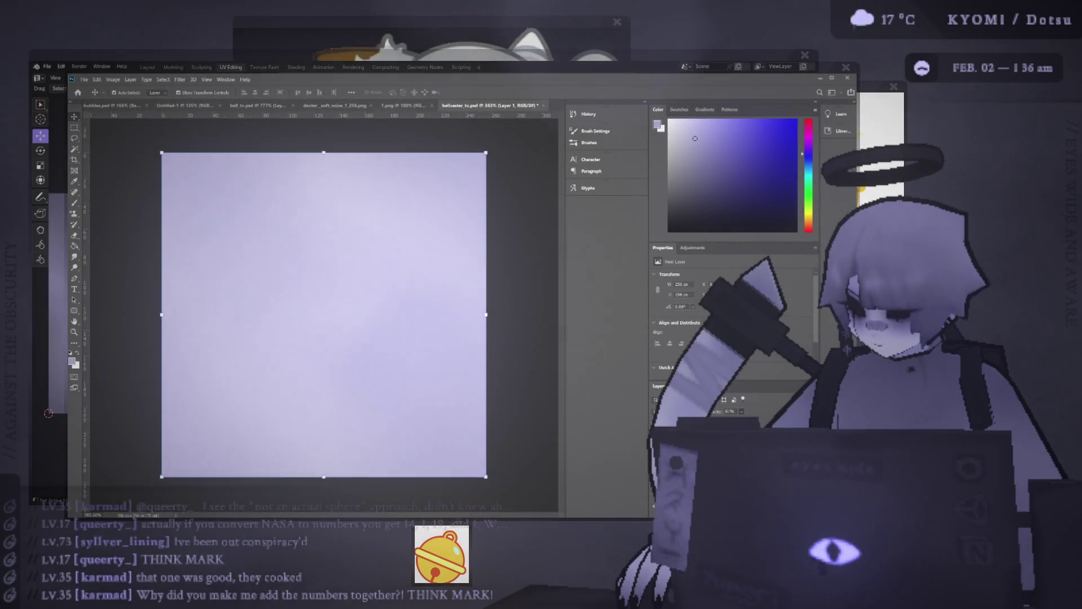
{"action": "key", "text": "8"}
{"action": "key", "text": "4"}
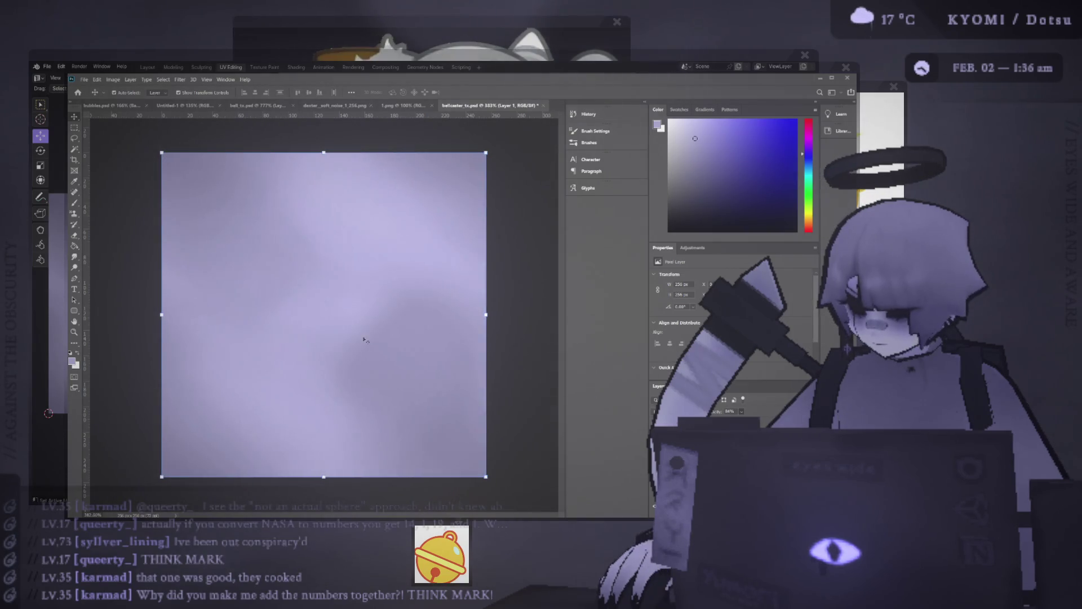
{"action": "key", "text": "ctrl+s"}
- Orbit the Blender character to inspect the refreshed texture
{"action": "key", "text": "alt+Tab"}
{"action": "key", "text": "alt+r"}
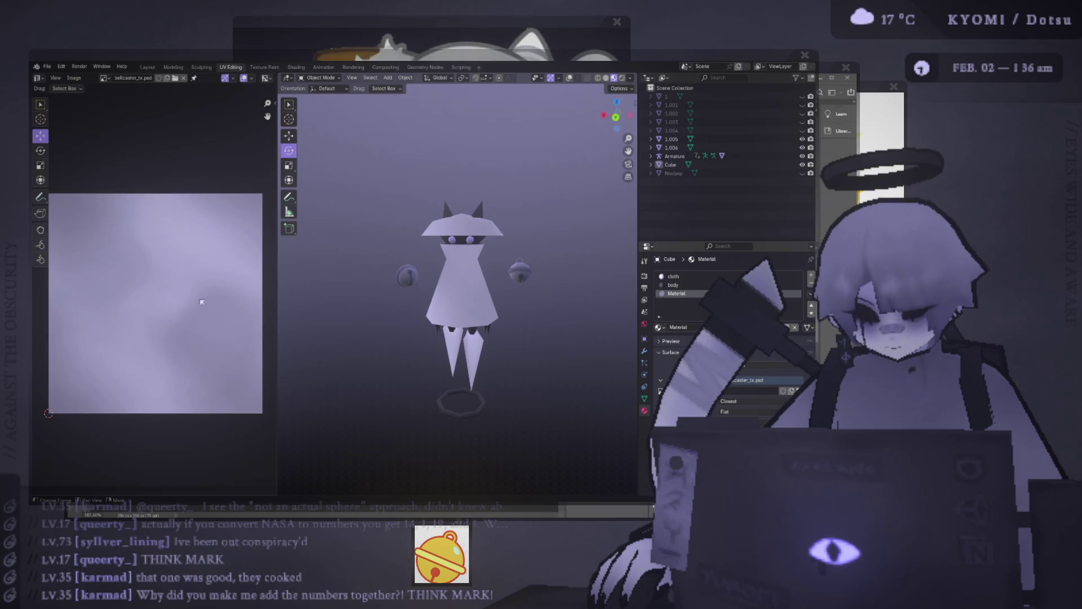
{"action": "scroll", "coordinate": [382, 287], "scroll_direction": "down", "scroll_amount": 2}
{"action": "mouse_move", "coordinate": [382, 286]}
{"action": "middle_mouse_down"}
{"action": "mouse_move", "coordinate": [551, 297]}
{"action": "mouse_move", "coordinate": [490, 277]}
{"action": "mouse_move", "coordinate": [480, 287]}
{"action": "middle_mouse_up"}
{"action": "scroll", "coordinate": [479, 287], "scroll_direction": "up", "scroll_amount": 6}
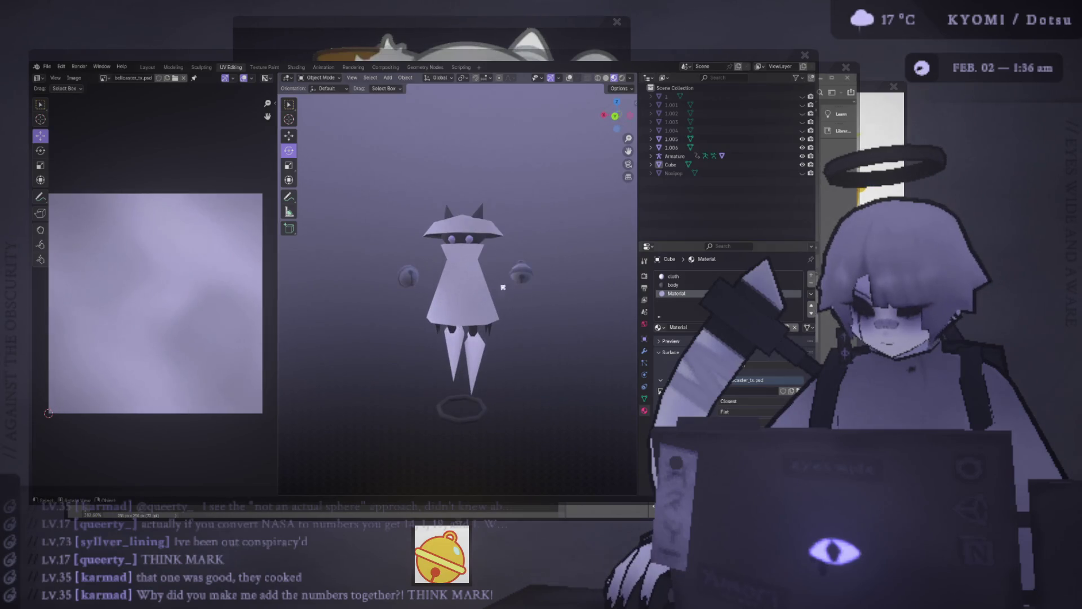
{"action": "key", "text": "alt+Tab"}
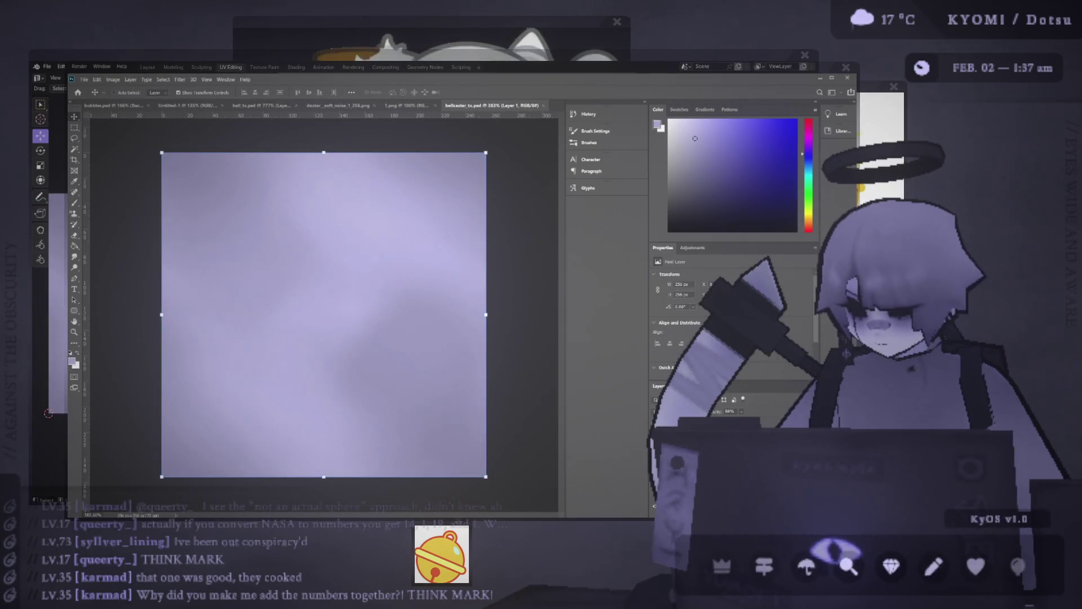
- Pick a brighter purple, commit the UV wireframe, and add a new layer for painting with the Brush
{"action": "left_click", "coordinate": [725, 143]}
{"action": "key", "text": "ctrl+shift+alt+n"}
{"action": "key", "text": "ctrl+z"}
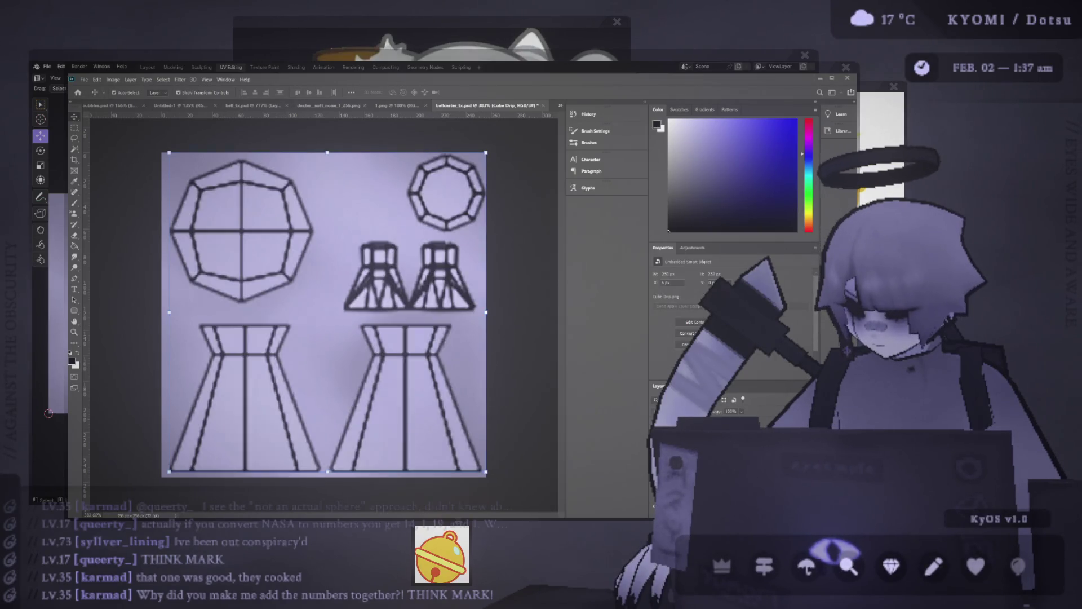
{"action": "key", "text": "Return"}
{"action": "key", "text": "ctrl+shift+alt+n"}
{"action": "key", "text": "b"}
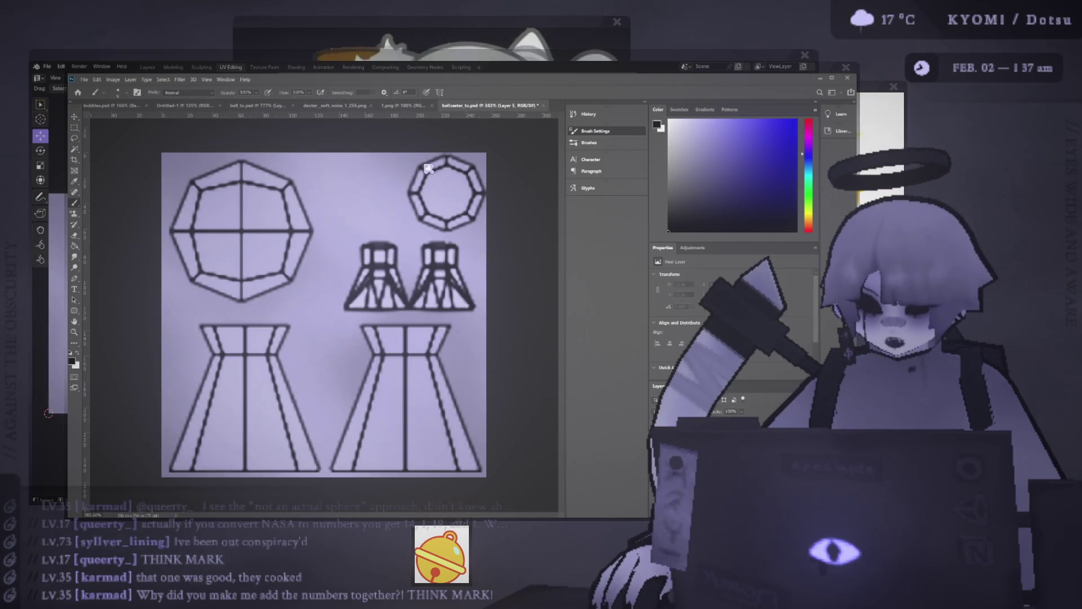
- Paint a straight dark line down the lower-right UV island
{"action": "left_click_drag", "start_coordinate": [392, 347], "coordinate": [379, 434]}
{"action": "key", "text": "ctrl+z"}
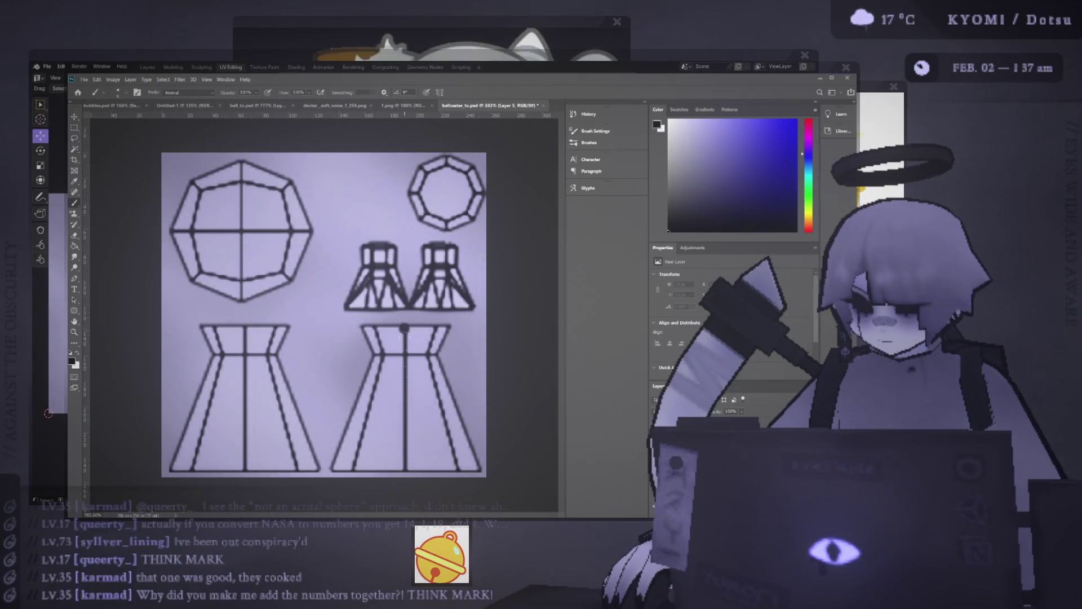
{"action": "left_click", "coordinate": [405, 469], "text": "shift"}
- Save the texture, hide the UV wireframe overlay and preview the line in Blender
{"action": "key", "text": "ctrl+s"}
{"action": "key", "text": "alt+Tab"}
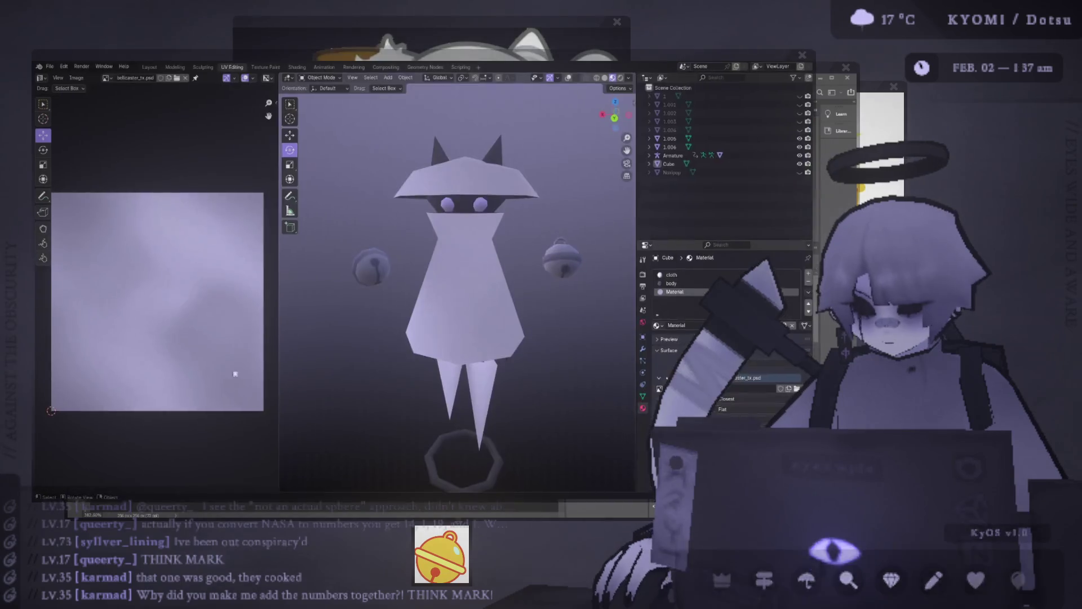
{"action": "key", "text": "alt+Tab"}
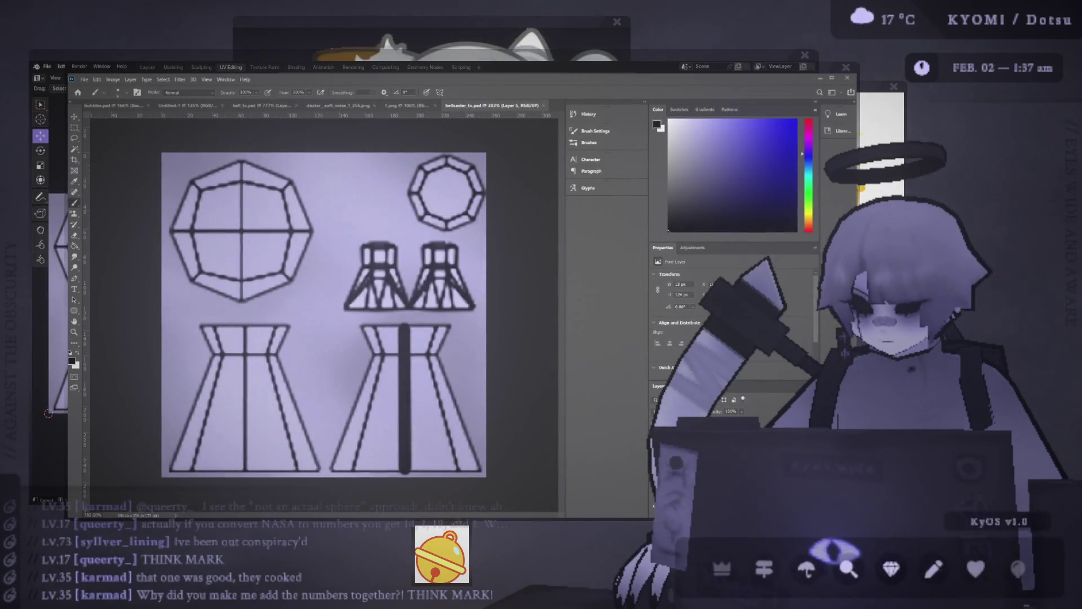
{"action": "key", "text": "ctrl+comma"}
{"action": "key", "text": "alt+Tab"}
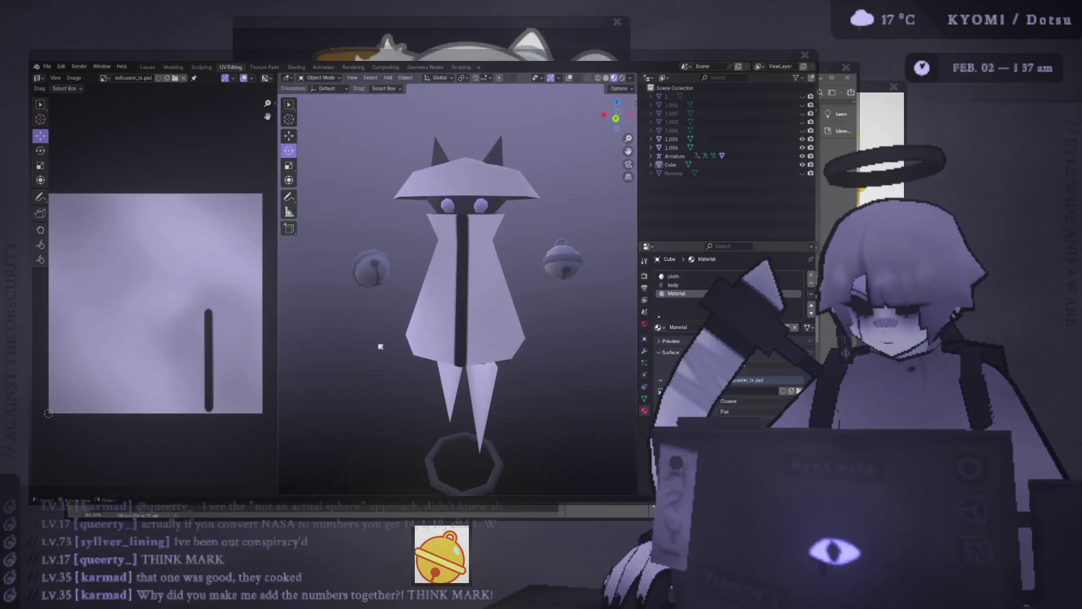
{"action": "key", "text": "alt+Tab"}
- Recolour the line a soft grey-purple at 67% opacity and view the stripe on the character
{"action": "key", "text": "ctrl+comma"}
{"action": "key", "text": "ctrl+comma"}
{"action": "key", "text": "ctrl+comma"}
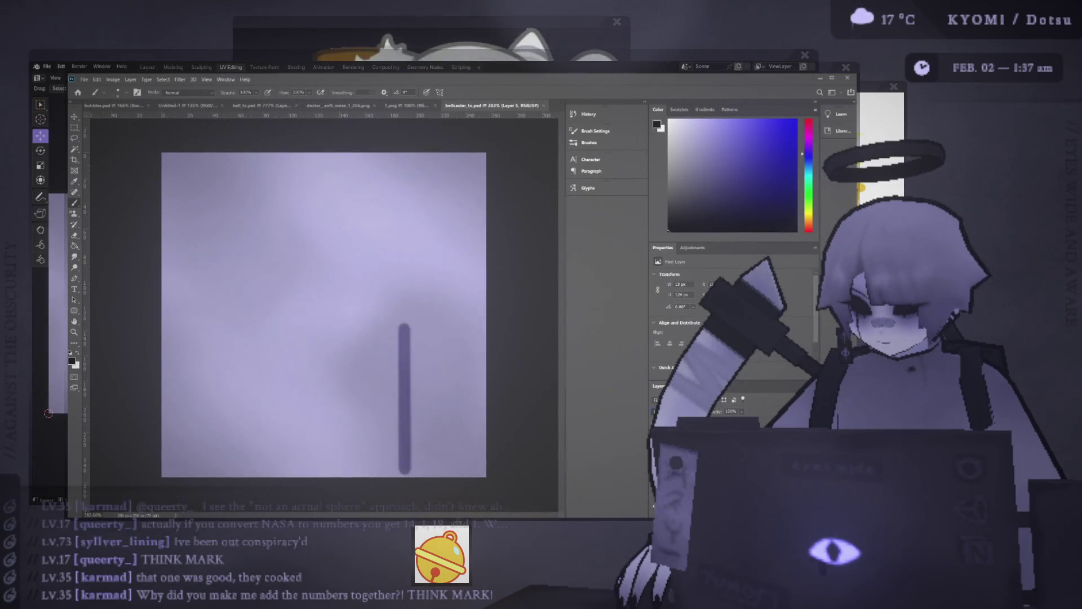
{"action": "key", "text": "ctrl+comma"}
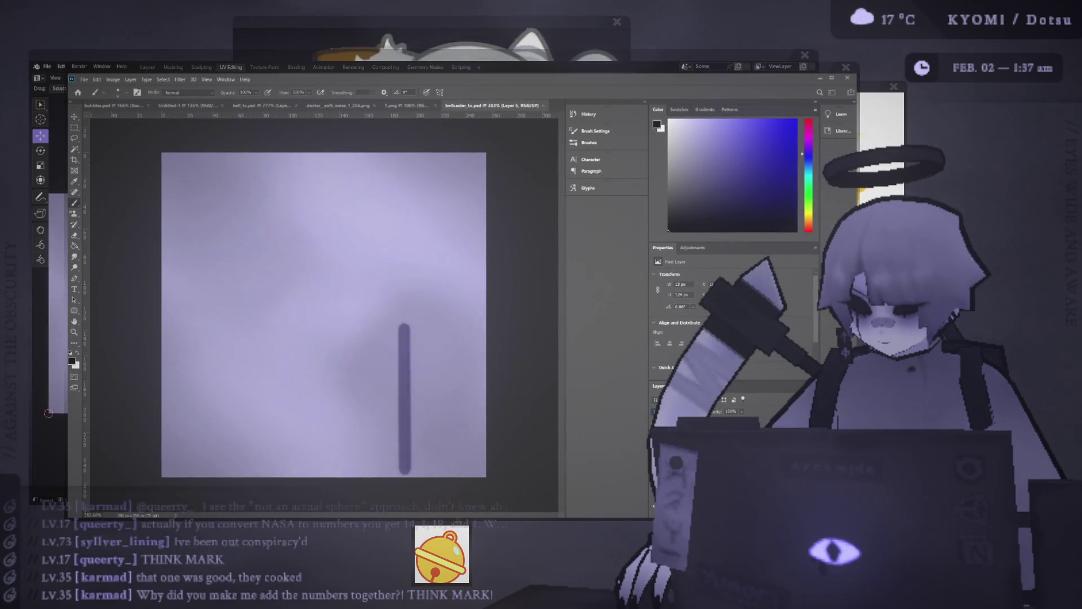
{"action": "key", "text": "ctrl+comma"}
{"action": "key", "text": "ctrl+comma"}
{"action": "key", "text": "ctrl+comma"}
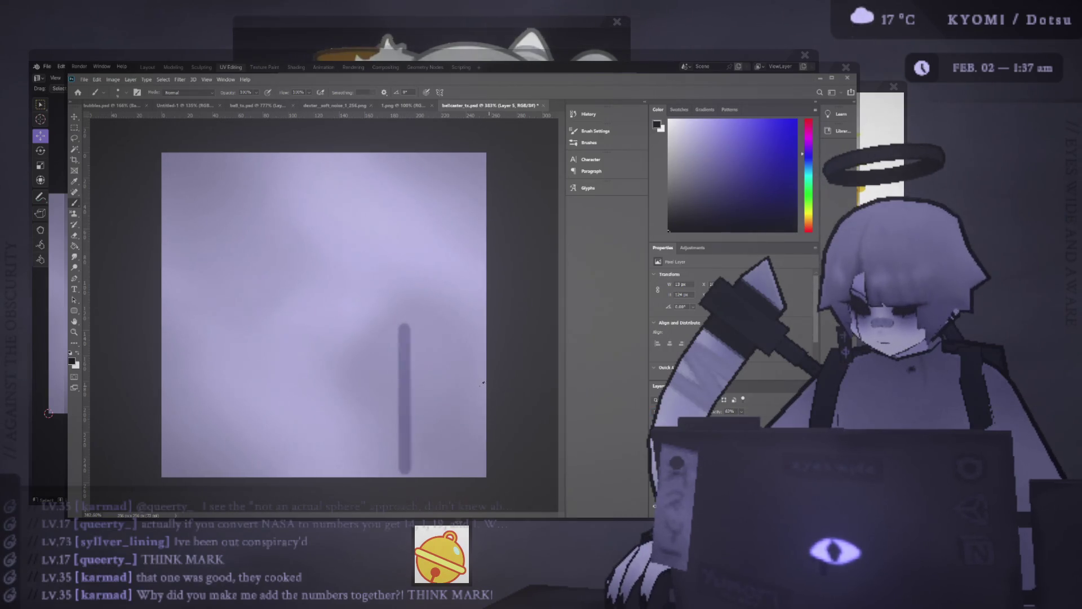
{"action": "key", "text": "alt+Tab"}
{"action": "middle_click_drag", "start_coordinate": [483, 383], "coordinate": [431, 326]}
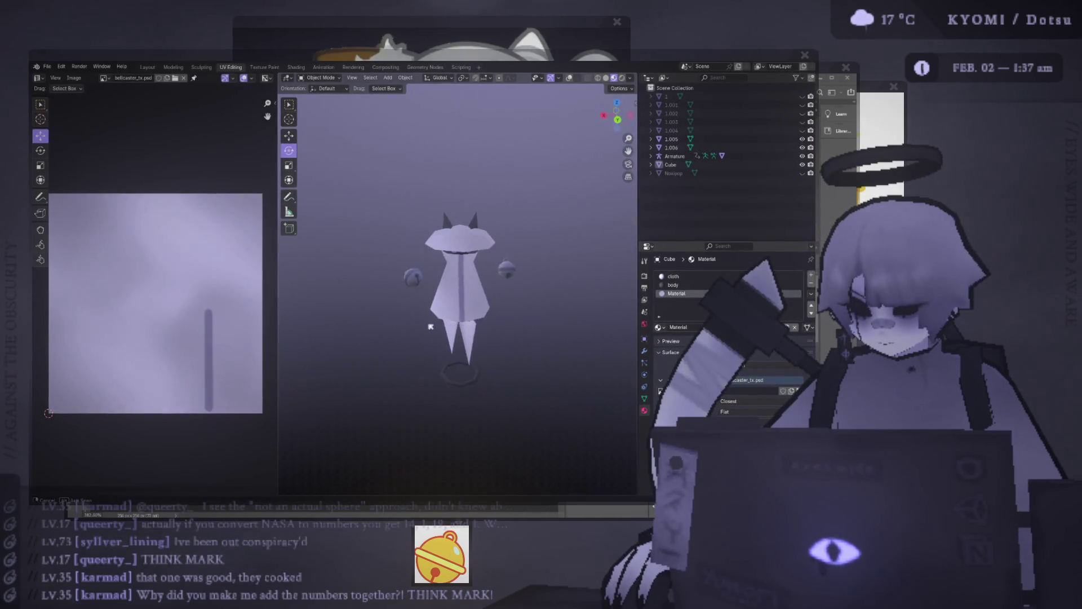
{"action": "key", "text": "alt+Tab"}
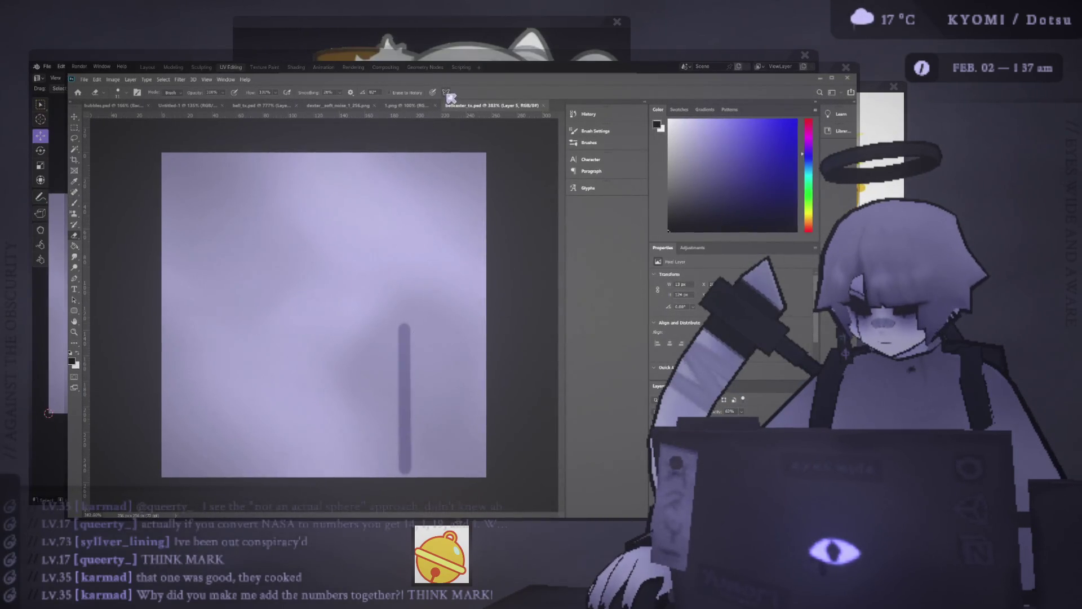
- Transform the grey-purple line and move it into place over the island
{"action": "key", "text": "ctrl+t"}
{"action": "left_click_drag", "start_coordinate": [324, 276], "coordinate": [404, 332]}
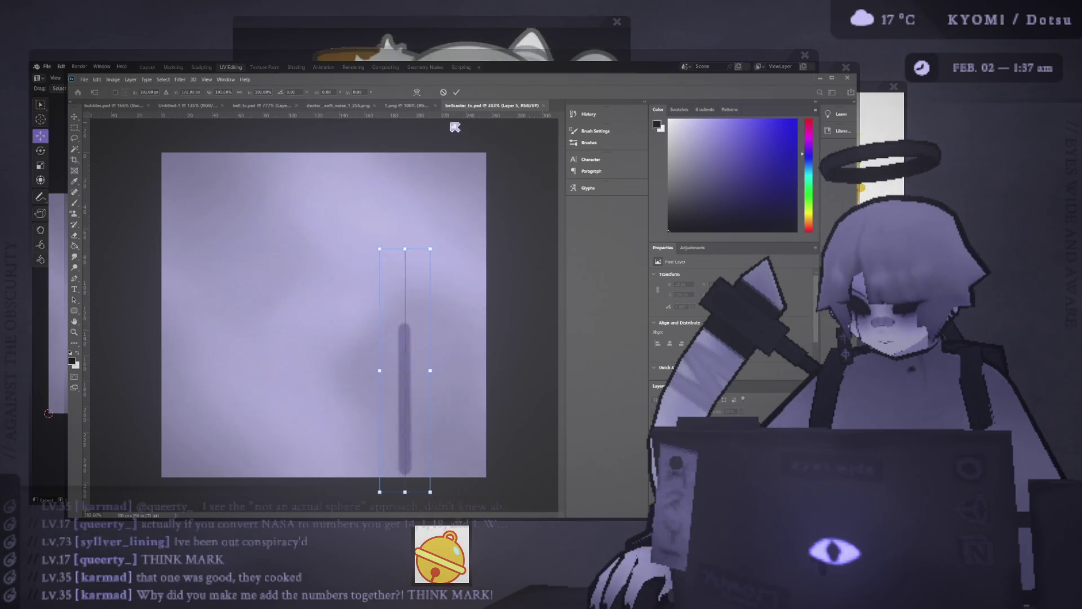
{"action": "left_click", "coordinate": [457, 91]}
- Try erasing and thinning the line's upper section, undoing the attempts that don't work
{"action": "key", "text": "e"}
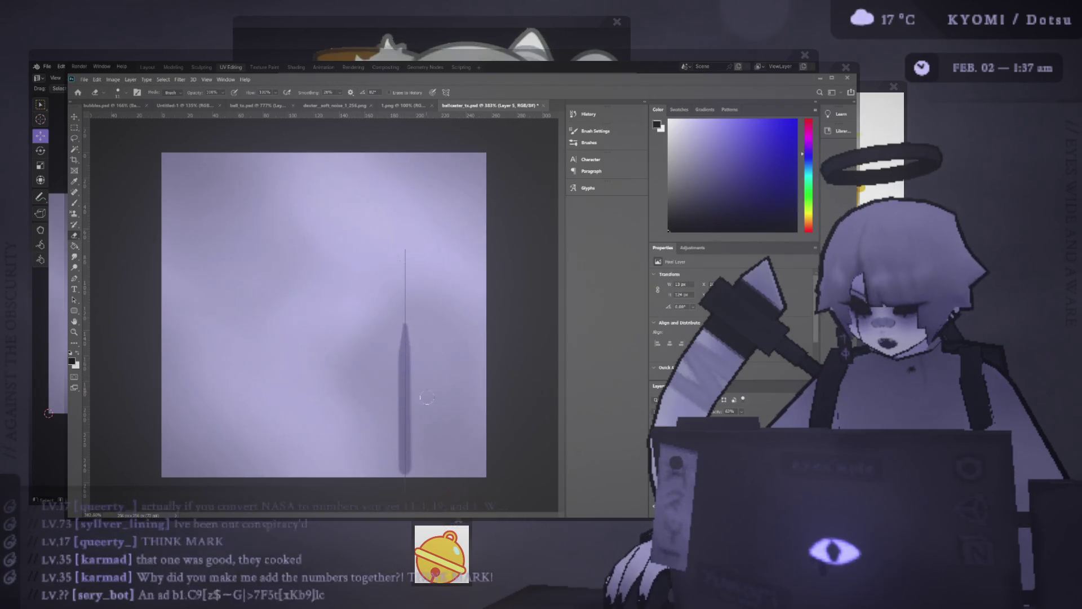
{"action": "left_click_drag", "start_coordinate": [405, 398], "coordinate": [404, 327]}
{"action": "key", "text": "ctrl+z"}
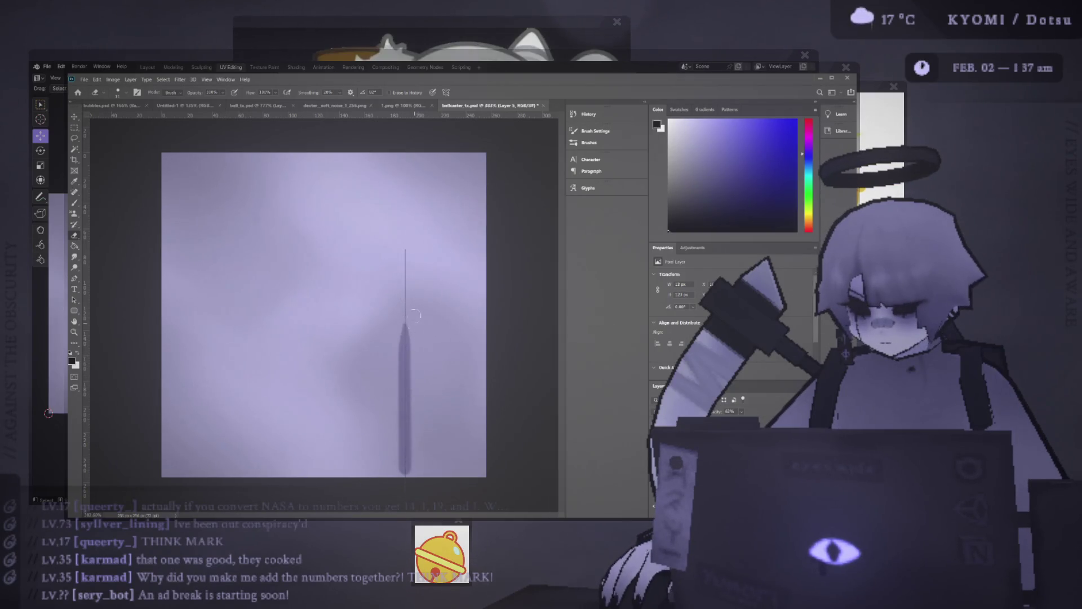
{"action": "key", "text": "ctrl+z"}
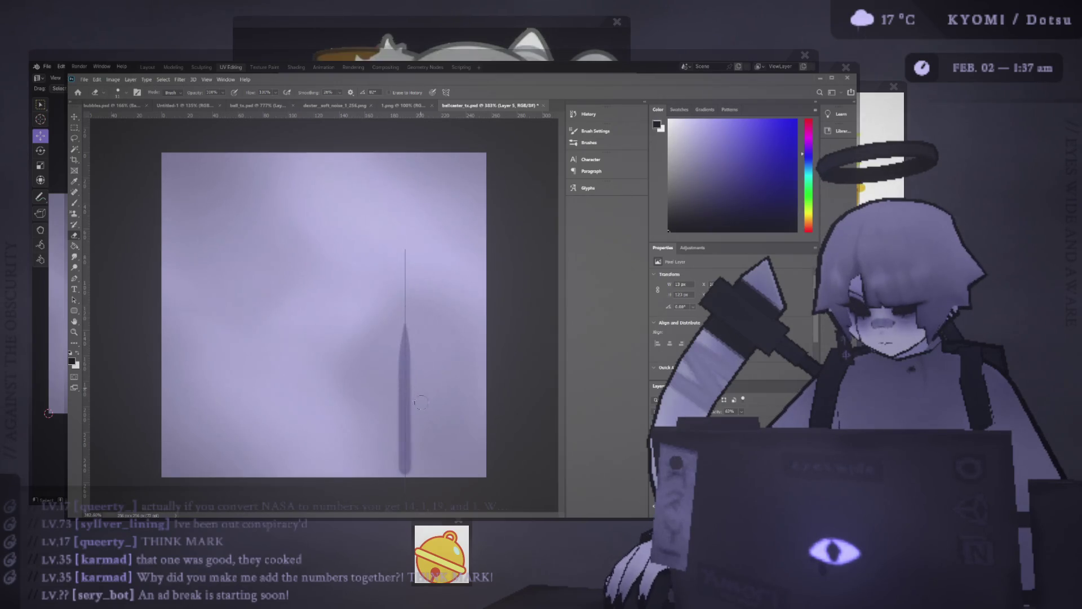
{"action": "left_click_drag", "start_coordinate": [407, 387], "coordinate": [412, 353]}
{"action": "key", "text": "ctrl+z"}
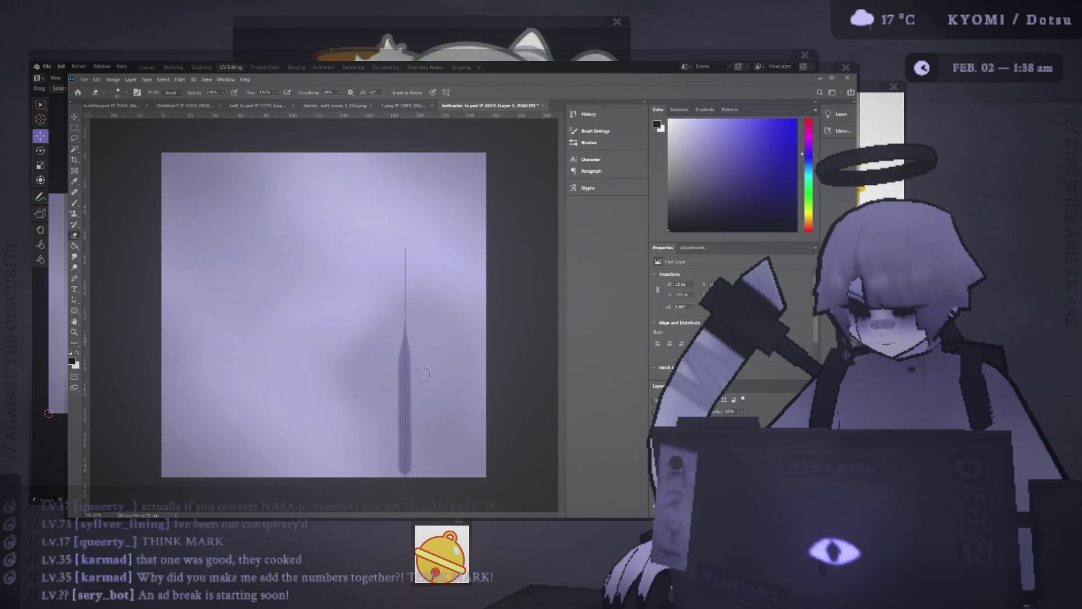
{"action": "key", "text": "b"}
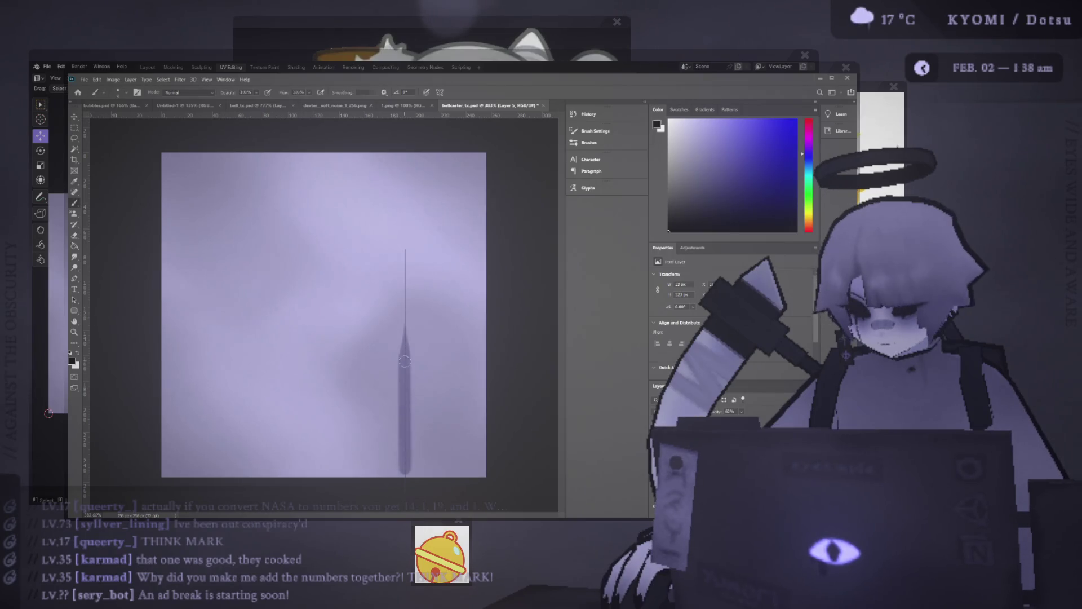
{"action": "key", "text": "ctrl+z"}
{"action": "key", "text": "ctrl+shift+z"}
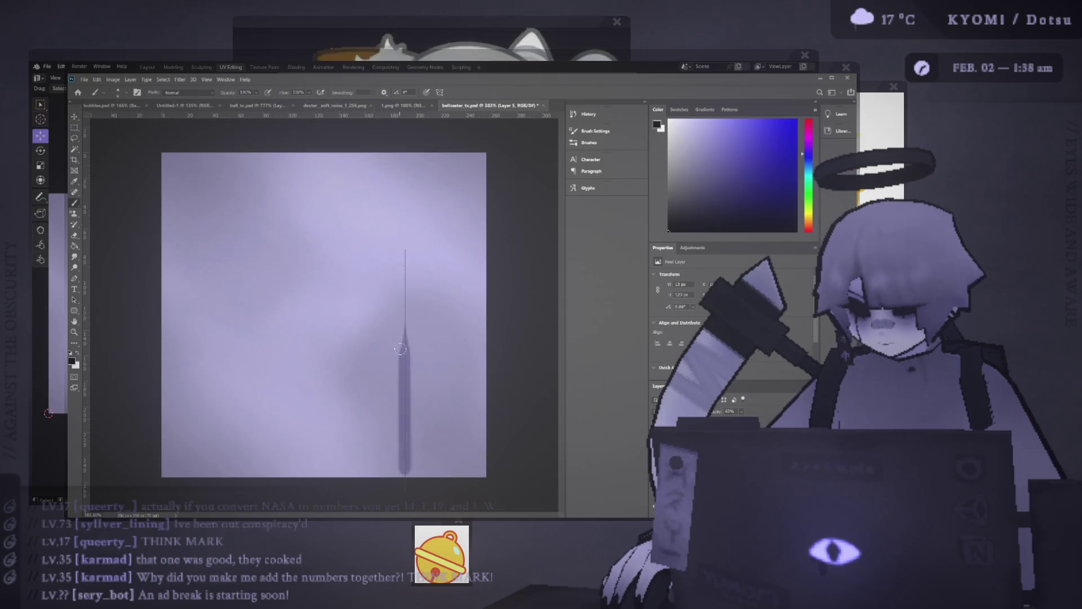
- Erase the line's top into a sharp tapered point, trimming the tip and right edge
{"action": "key", "text": "e"}
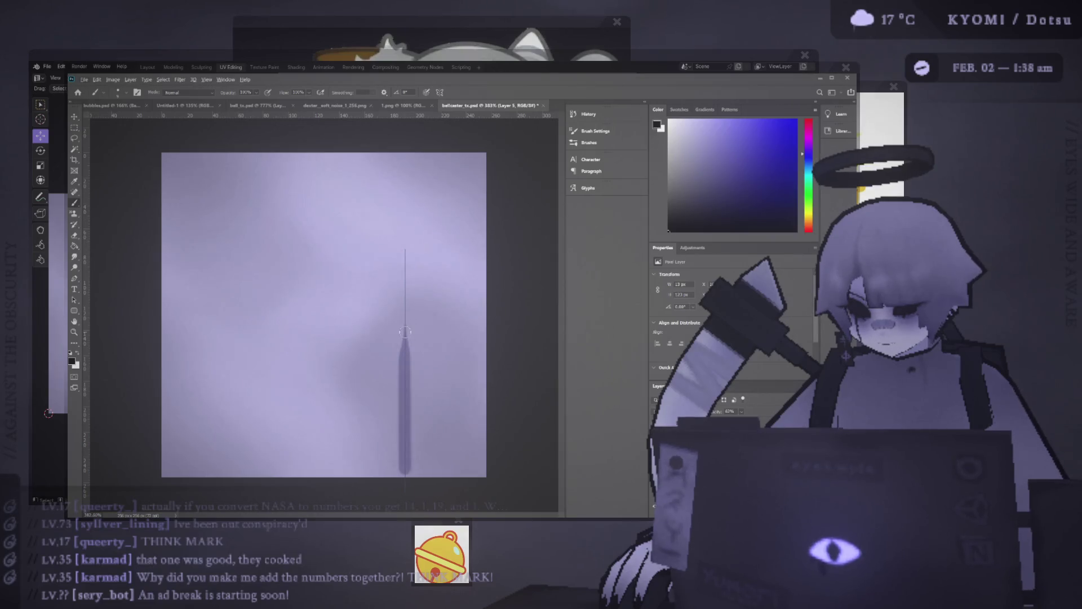
{"action": "left_click_drag", "start_coordinate": [404, 327], "coordinate": [405, 414]}
{"action": "key", "text": "e"}
{"action": "left_click", "coordinate": [408, 326]}
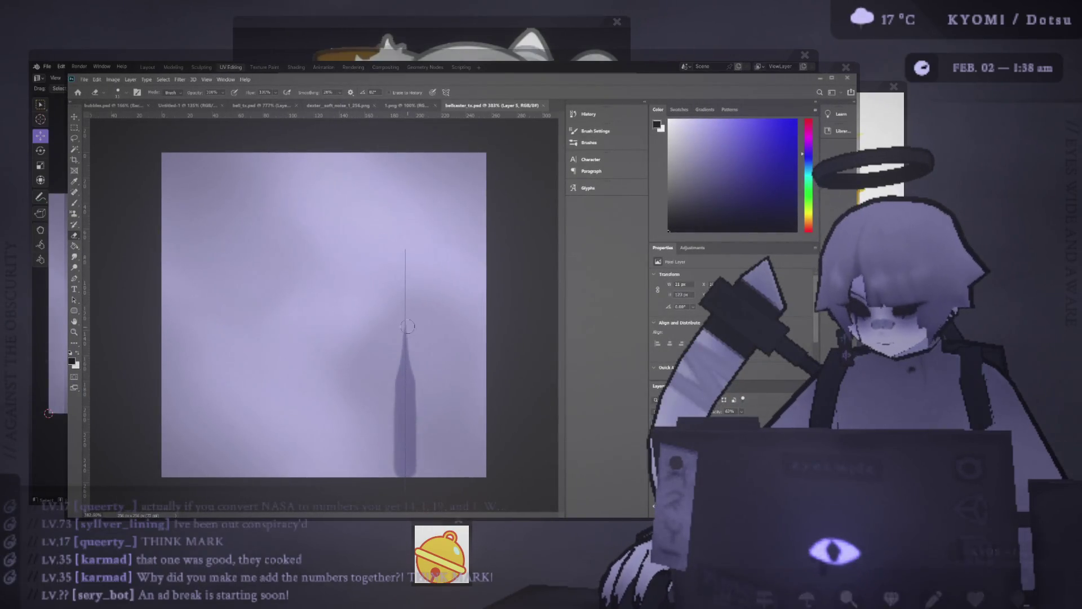
{"action": "left_click", "coordinate": [417, 349]}
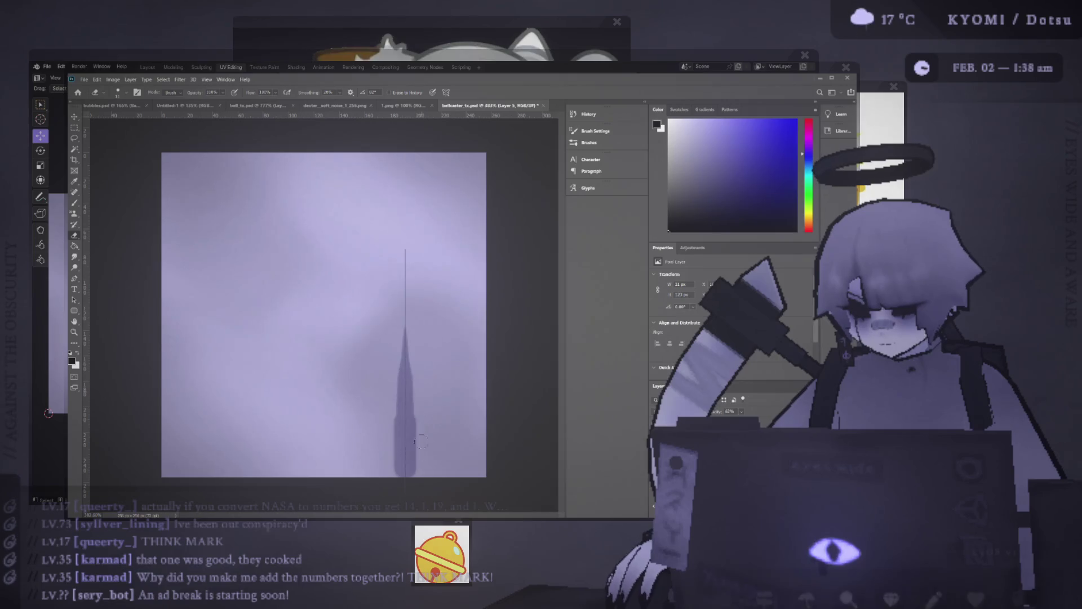
- Preview the tapered stripe on the character in Blender, then return to Photoshop
{"action": "key", "text": "alt+Tab"}
{"action": "mouse_move", "coordinate": [459, 303]}
{"action": "middle_mouse_down"}
{"action": "mouse_move", "coordinate": [563, 299]}
{"action": "mouse_move", "coordinate": [415, 309]}
{"action": "mouse_move", "coordinate": [481, 309]}
{"action": "mouse_move", "coordinate": [462, 260]}
{"action": "middle_mouse_up"}
{"action": "scroll", "coordinate": [481, 308], "scroll_direction": "up", "scroll_amount": 3}
{"action": "scroll", "coordinate": [479, 299], "scroll_direction": "up", "scroll_amount": 2}
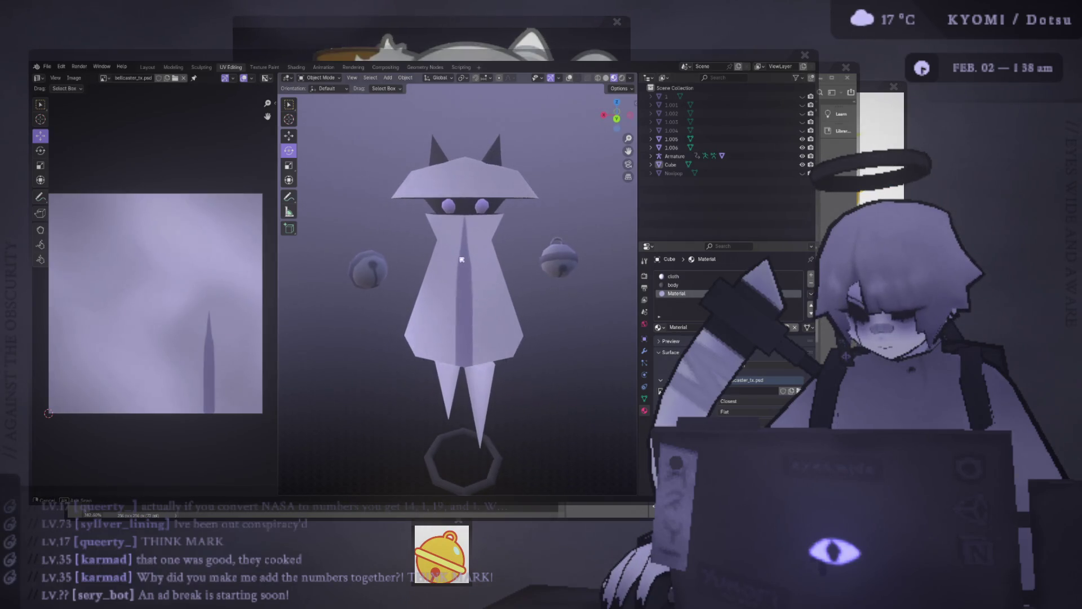
{"action": "key", "text": "alt+Tab"}
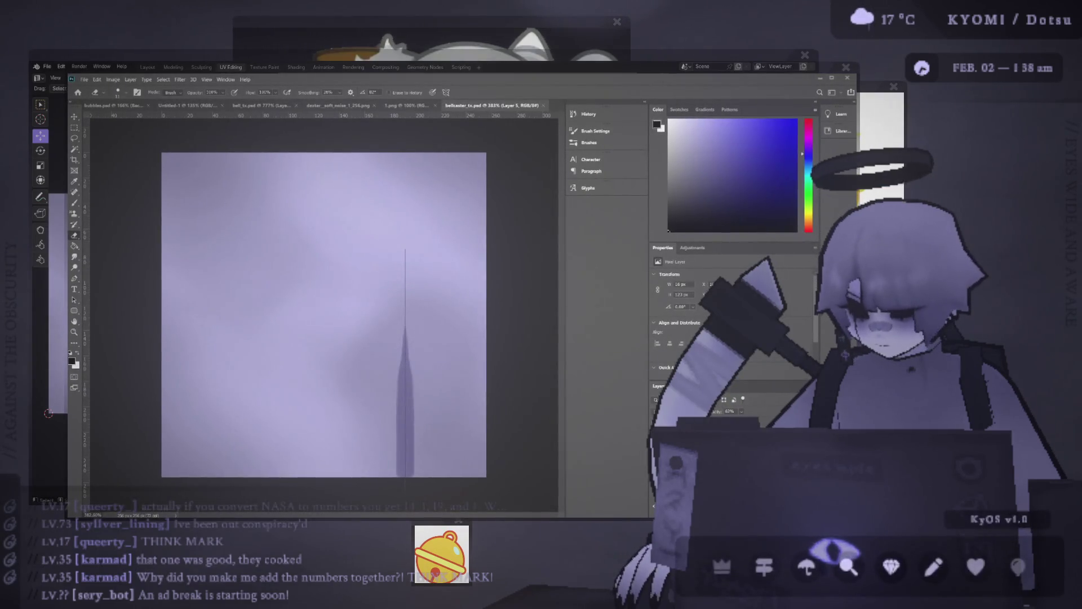
- Paint a first soft purple shadow under the octagon, zoom in, and undo the stray stroke
{"action": "key", "text": "ctrl+z"}
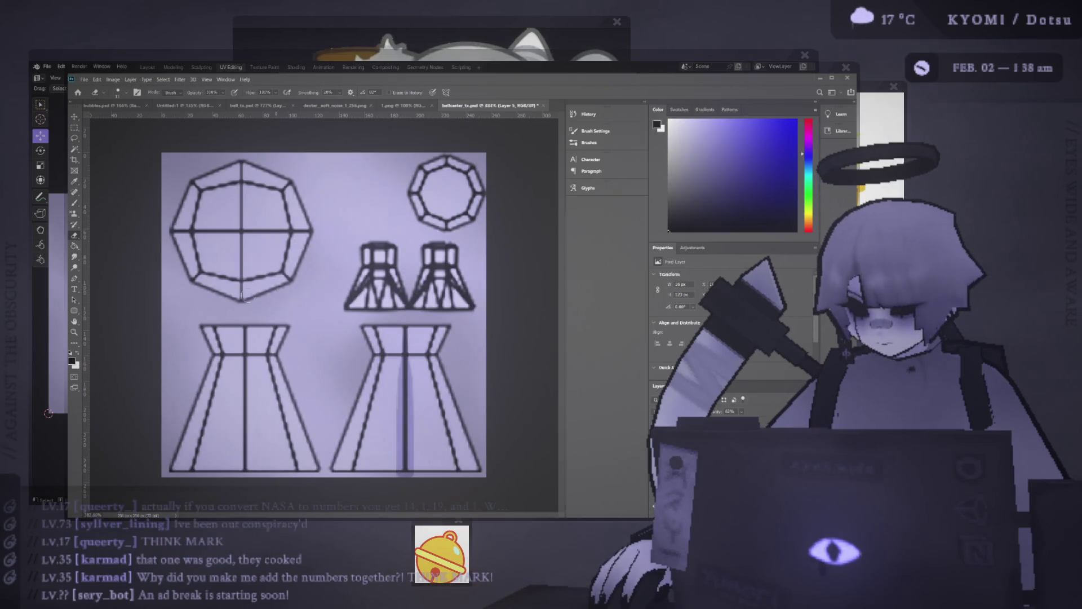
{"action": "left_click_drag", "start_coordinate": [269, 293], "coordinate": [223, 300]}
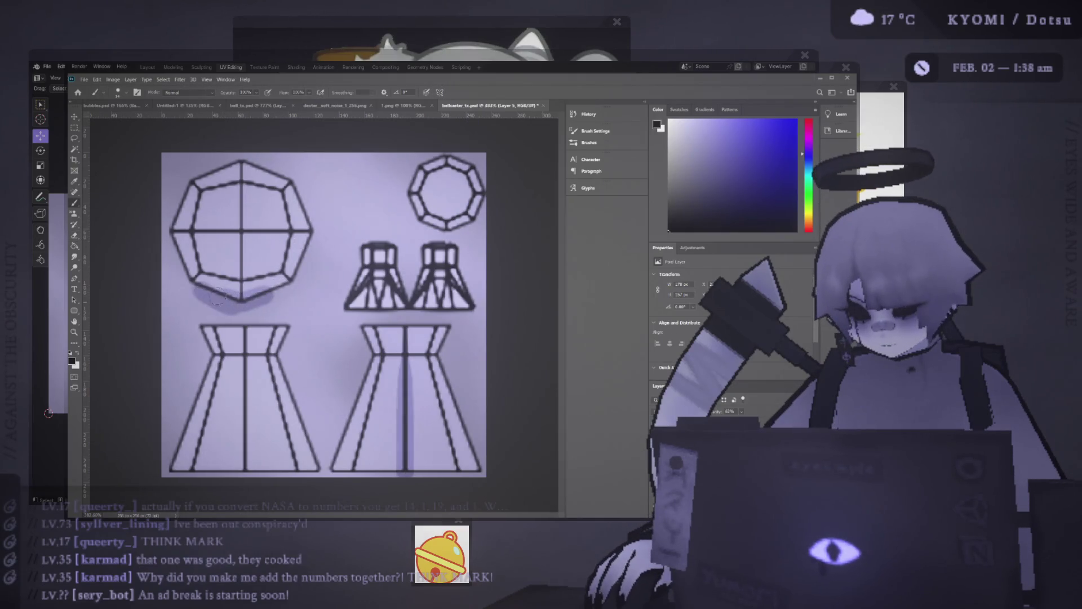
{"action": "scroll", "coordinate": [225, 280], "scroll_direction": "up", "scroll_amount": 3, "text": "alt"}
{"action": "mouse_move", "coordinate": [224, 280]}
{"action": "left_mouse_down"}
{"action": "mouse_move", "coordinate": [375, 294]}
{"action": "mouse_move", "coordinate": [291, 276]}
{"action": "left_mouse_up"}
{"action": "key", "text": "ctrl+z"}
{"action": "key", "text": "ctrl+z"}
{"action": "key", "text": "ctrl+z"}
- Shade the octagon's lower-left, upper-left, top, upper-right and lower-right edges with soft purple
{"action": "mouse_move", "coordinate": [369, 311]}
{"action": "left_mouse_down"}
{"action": "mouse_move", "coordinate": [293, 278]}
{"action": "mouse_move", "coordinate": [256, 194]}
{"action": "left_mouse_up"}
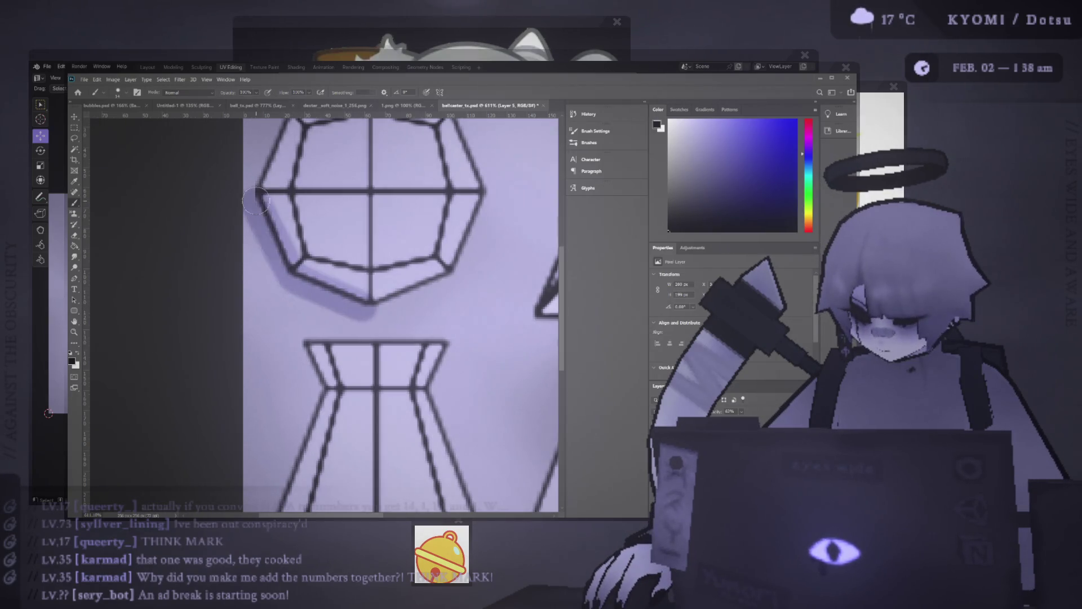
{"action": "scroll", "coordinate": [245, 240], "scroll_direction": "up", "scroll_amount": 3}
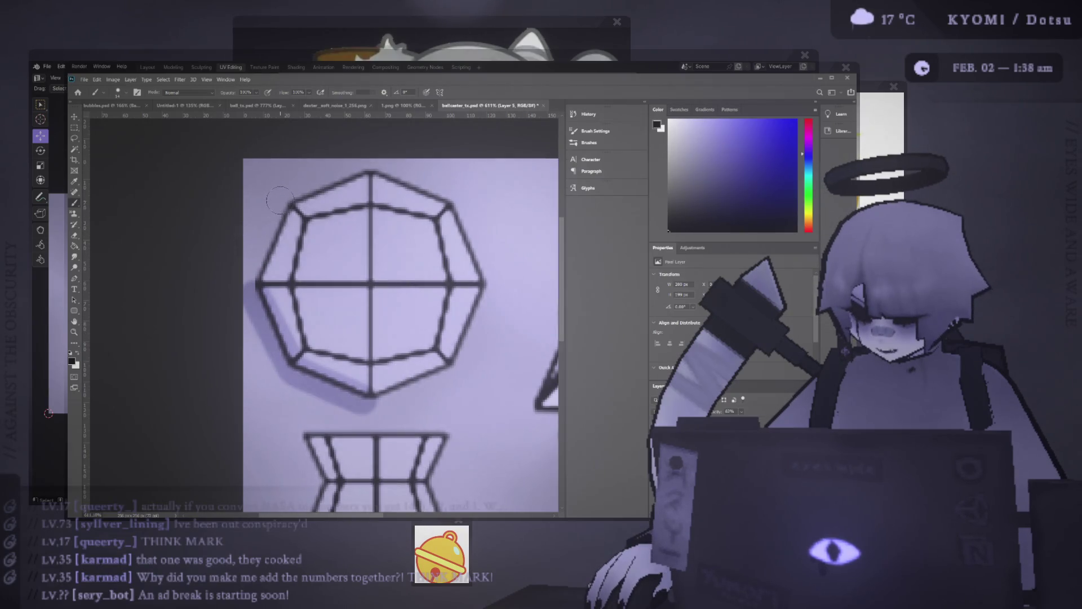
{"action": "left_click_drag", "start_coordinate": [255, 280], "coordinate": [280, 201]}
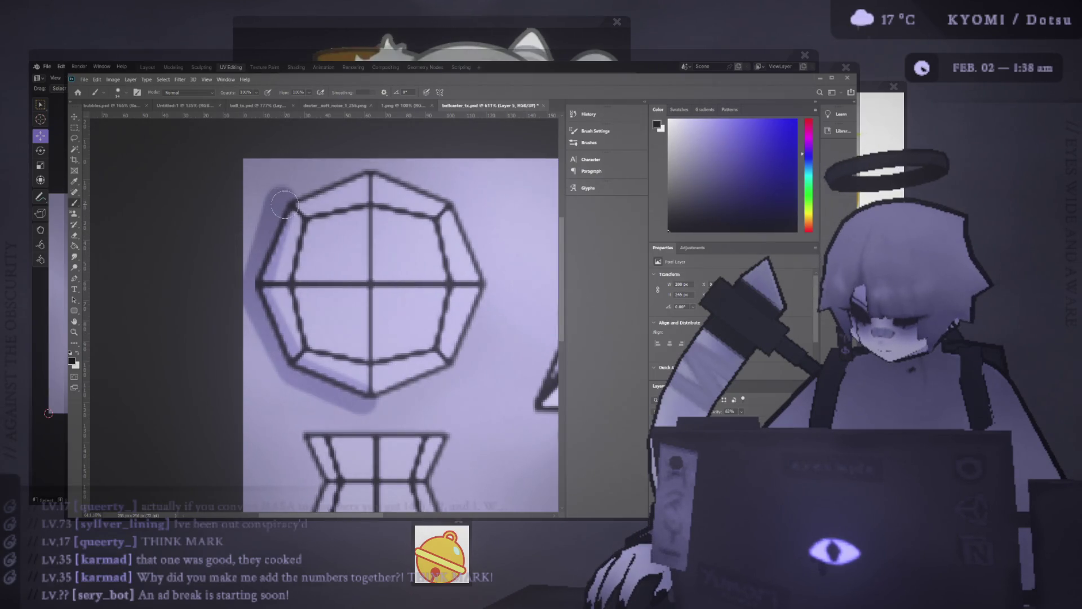
{"action": "left_click_drag", "start_coordinate": [369, 166], "coordinate": [382, 165]}
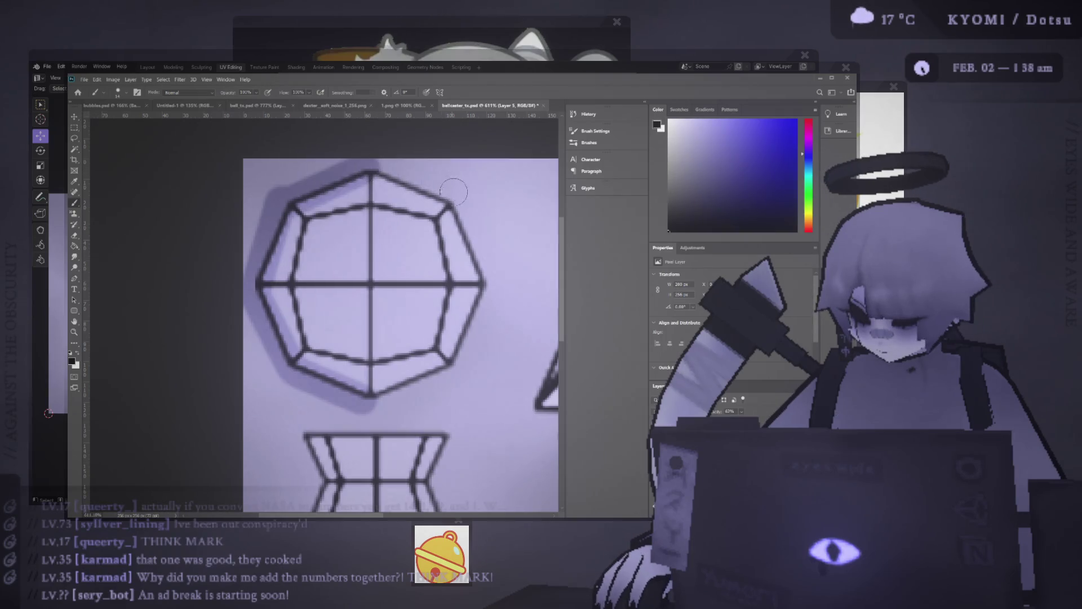
{"action": "left_click_drag", "start_coordinate": [455, 200], "coordinate": [495, 290]}
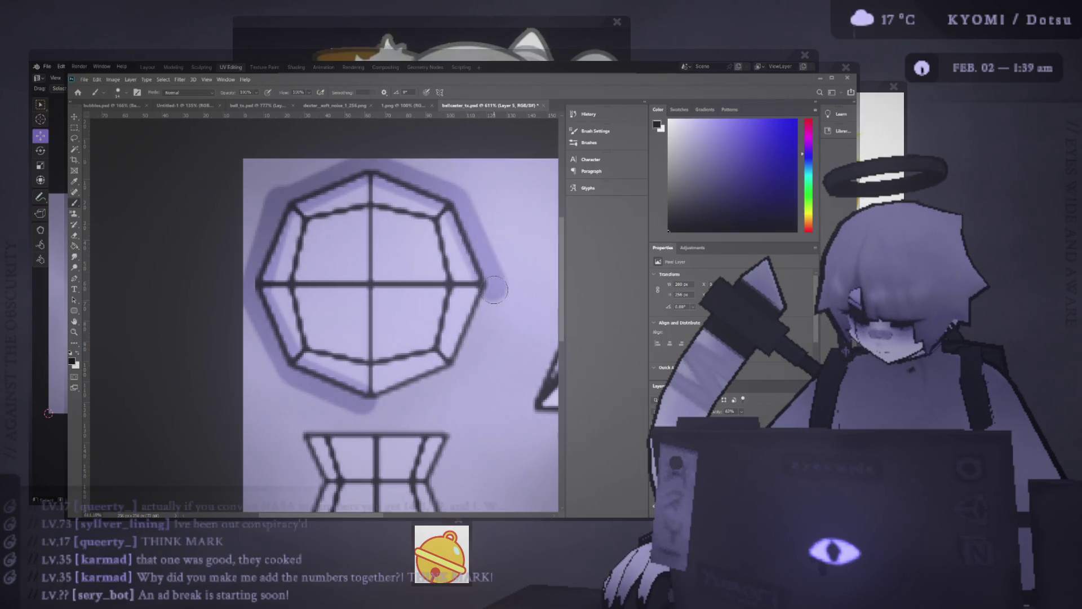
{"action": "left_click", "coordinate": [459, 370], "text": "shift"}
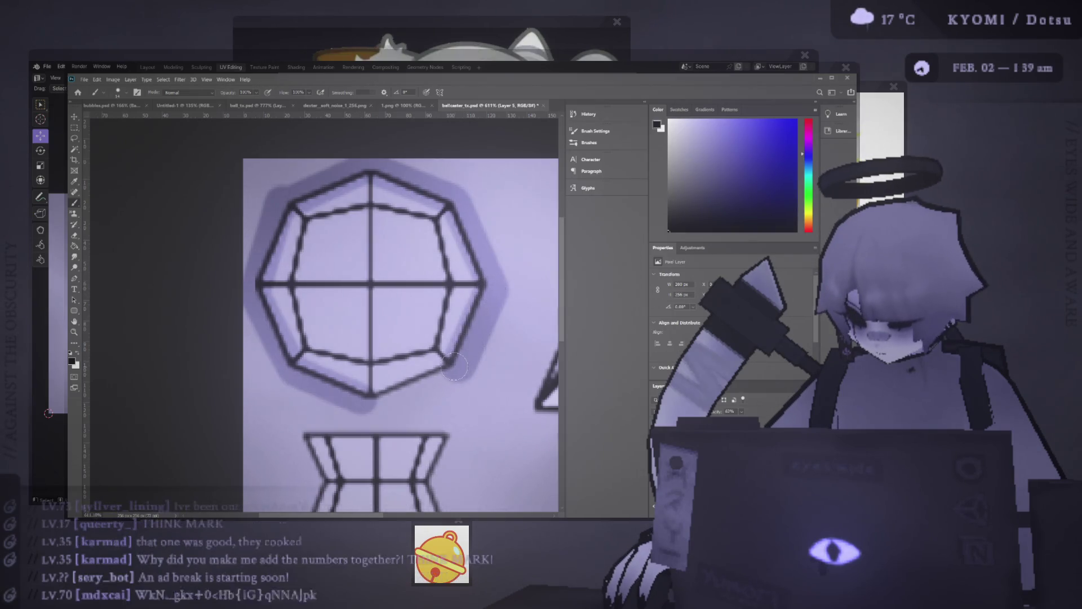
{"action": "left_click", "coordinate": [375, 404], "text": "shift"}
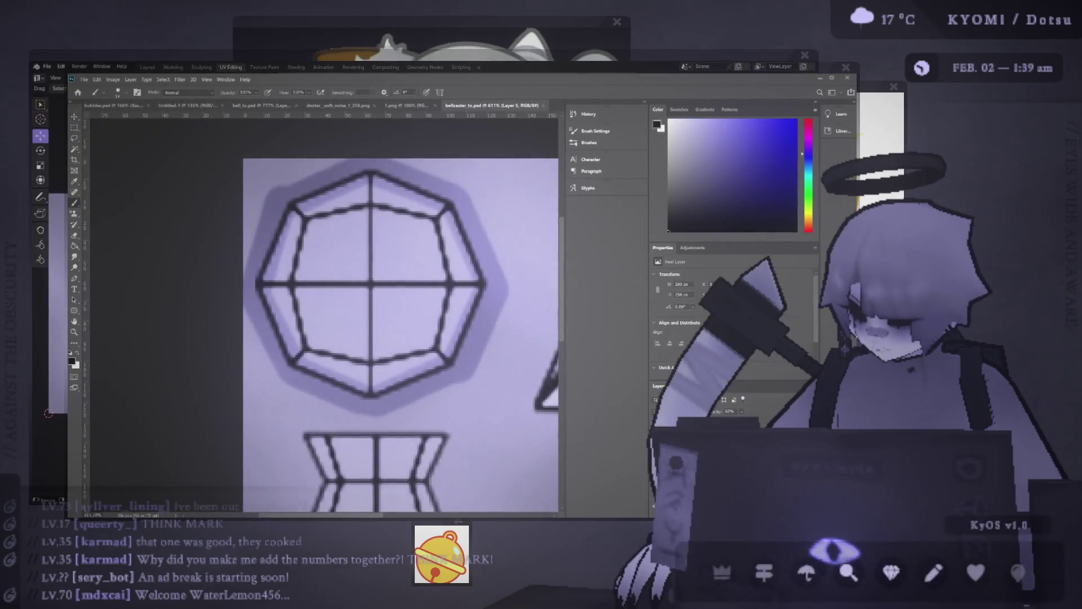
- Compare the octagon with and without its shadow, then hide the UV line art
{"action": "key", "text": "ctrl+z"}
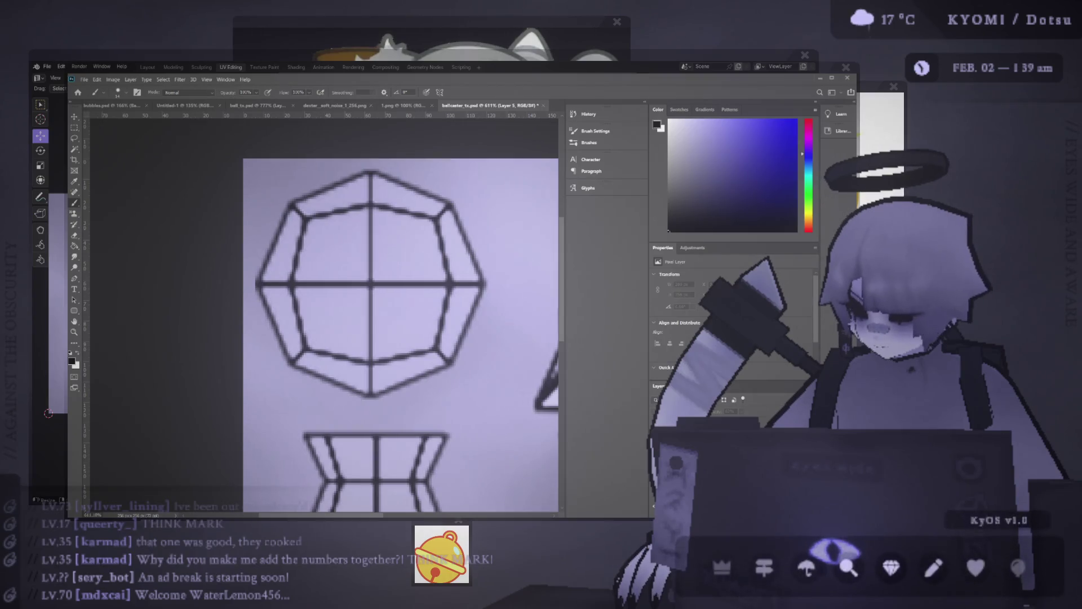
{"action": "key", "text": "ctrl+shift+z"}
{"action": "key", "text": "ctrl+s"}
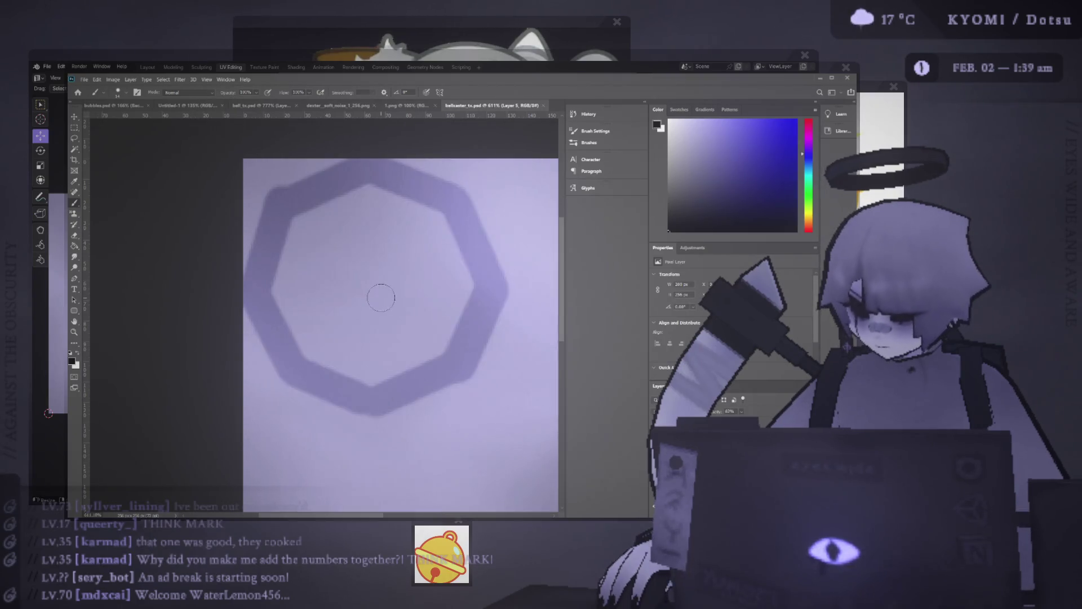
- Preview the textured character in Blender from above and at a more level angle
{"action": "key", "text": "alt+Tab"}
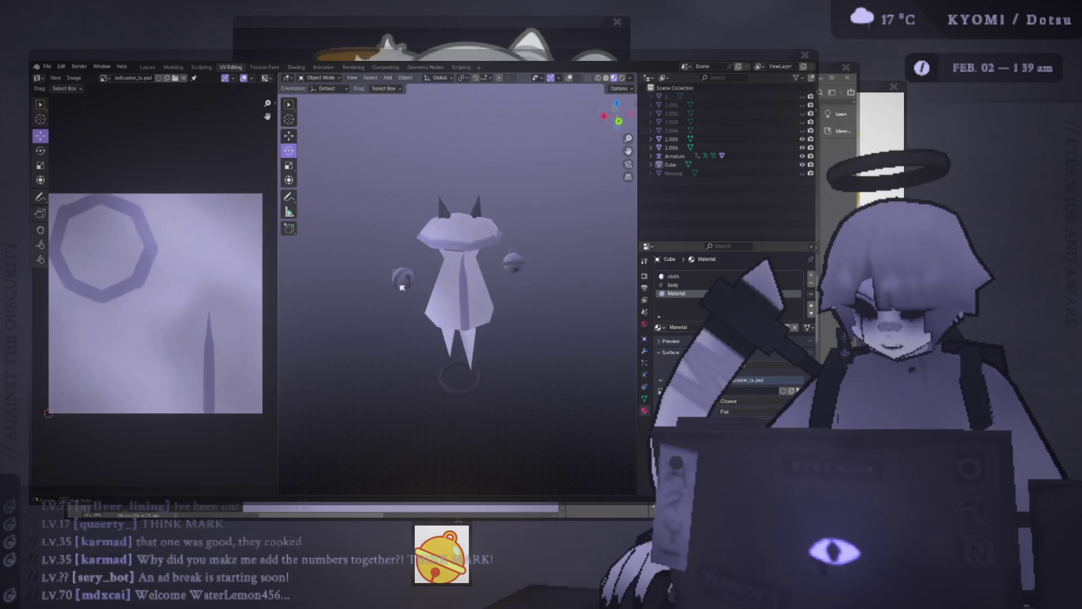
{"action": "middle_click_drag", "start_coordinate": [398, 257], "coordinate": [400, 309]}
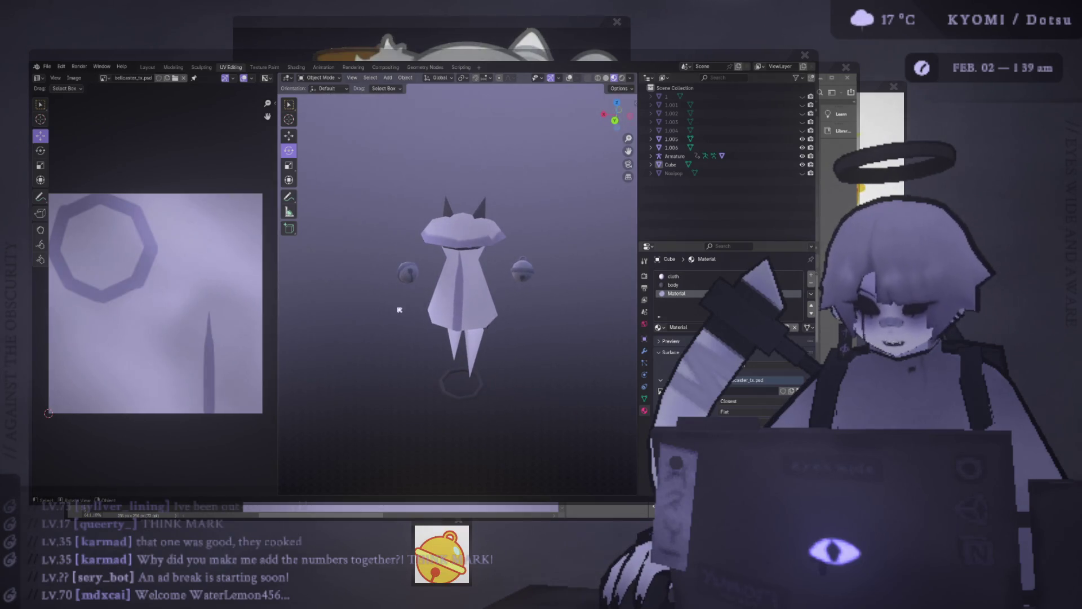
{"action": "middle_click_drag", "start_coordinate": [403, 302], "coordinate": [502, 278]}
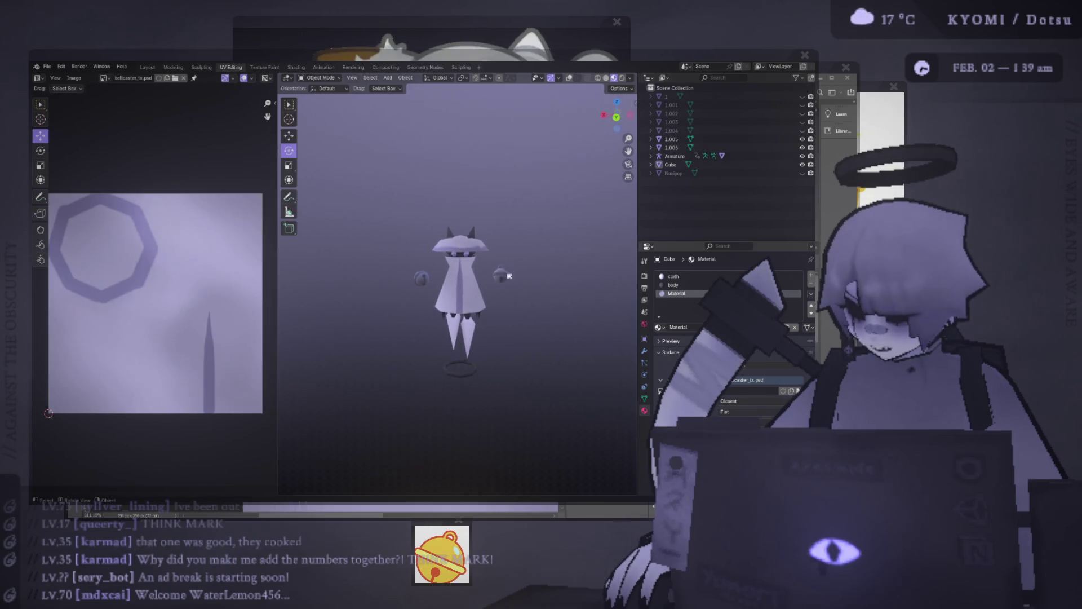
{"action": "scroll", "coordinate": [509, 277], "scroll_direction": "down", "scroll_amount": 3}
{"action": "scroll", "coordinate": [511, 281], "scroll_direction": "up", "scroll_amount": 1}
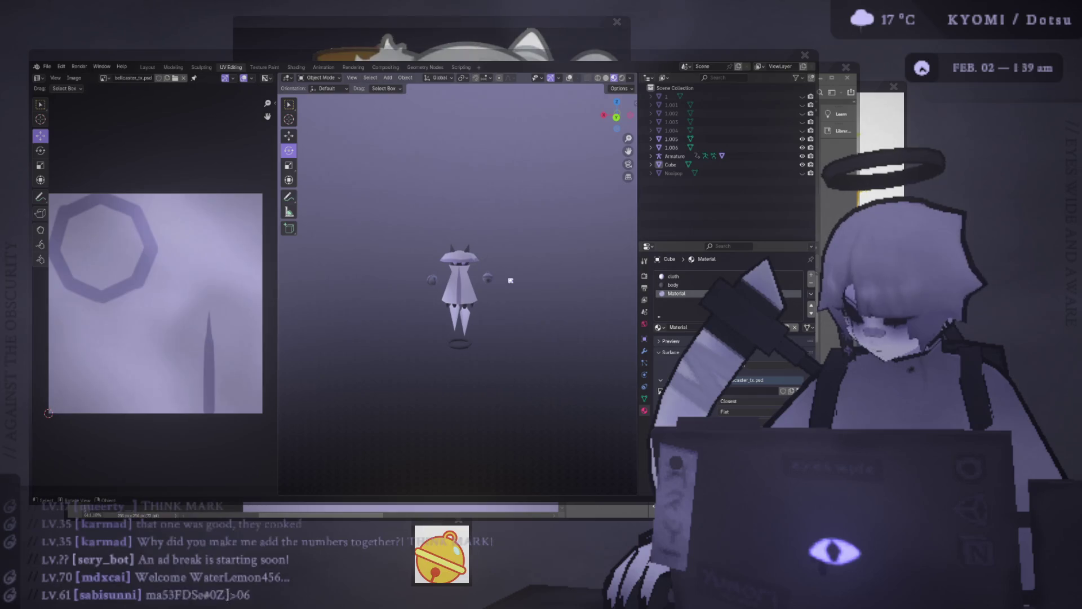
- Hide the octagon shadow layer in Photoshop and compare the result in Blender
{"action": "key", "text": "alt+Tab"}
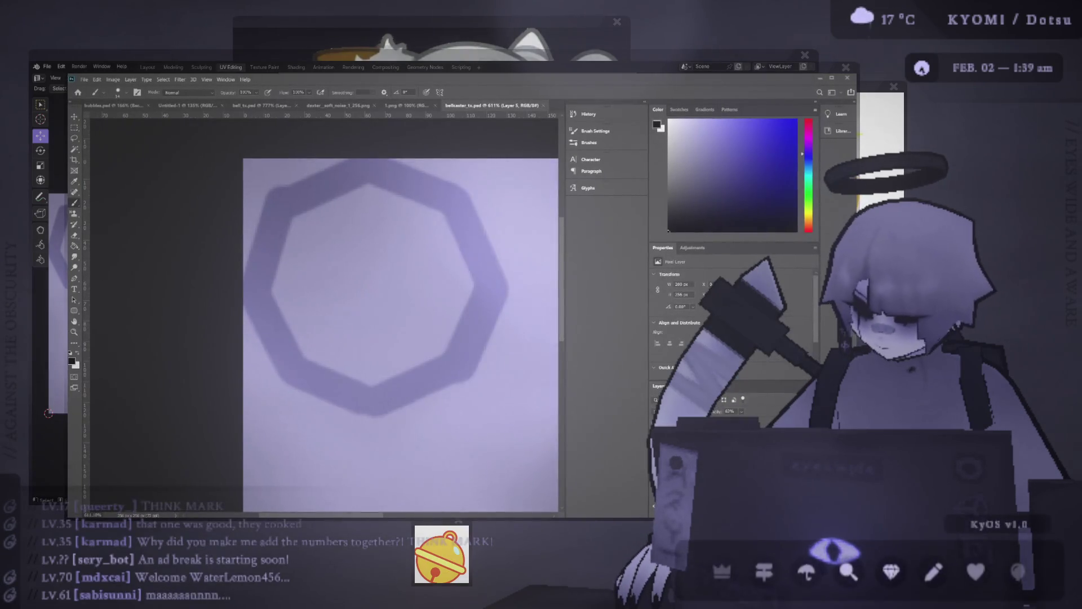
{"action": "key", "text": "ctrl+comma"}
{"action": "key", "text": "alt+Tab"}
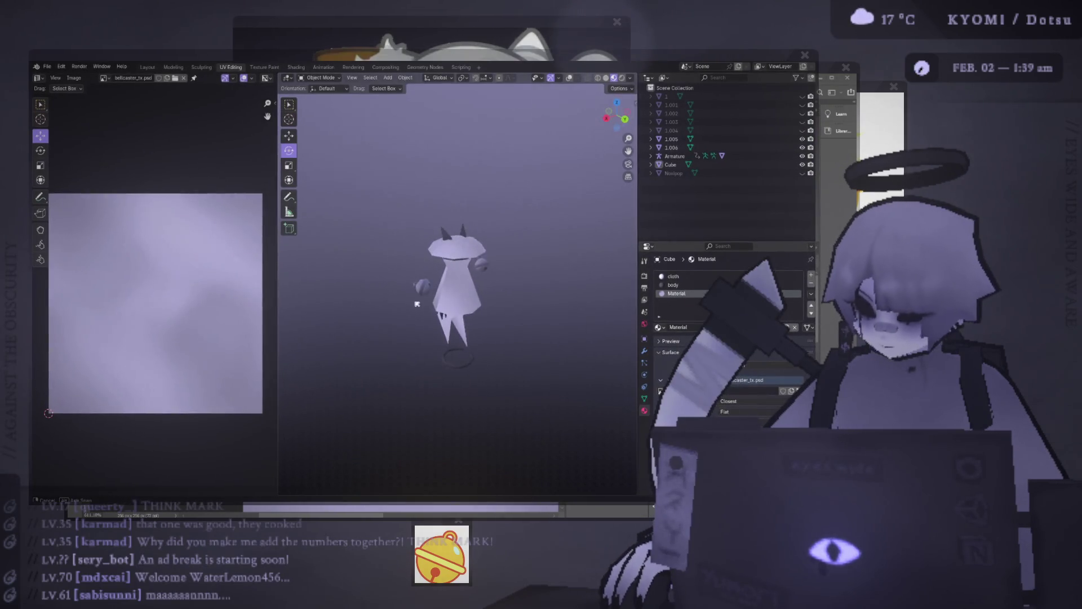
{"action": "scroll", "coordinate": [354, 275], "scroll_direction": "up", "scroll_amount": 5}
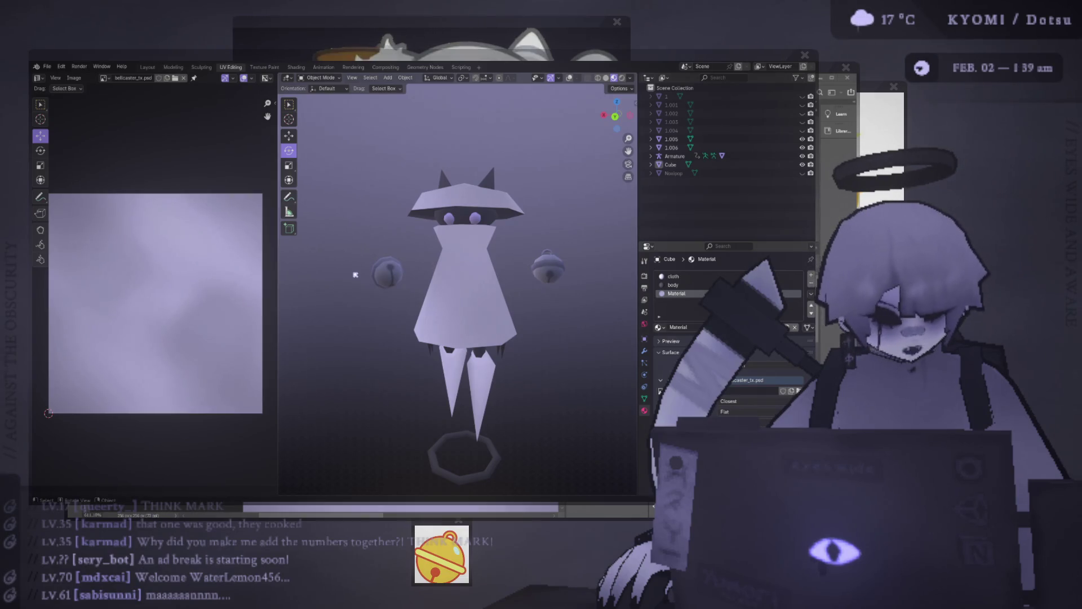
{"action": "key", "text": "alt+Tab"}
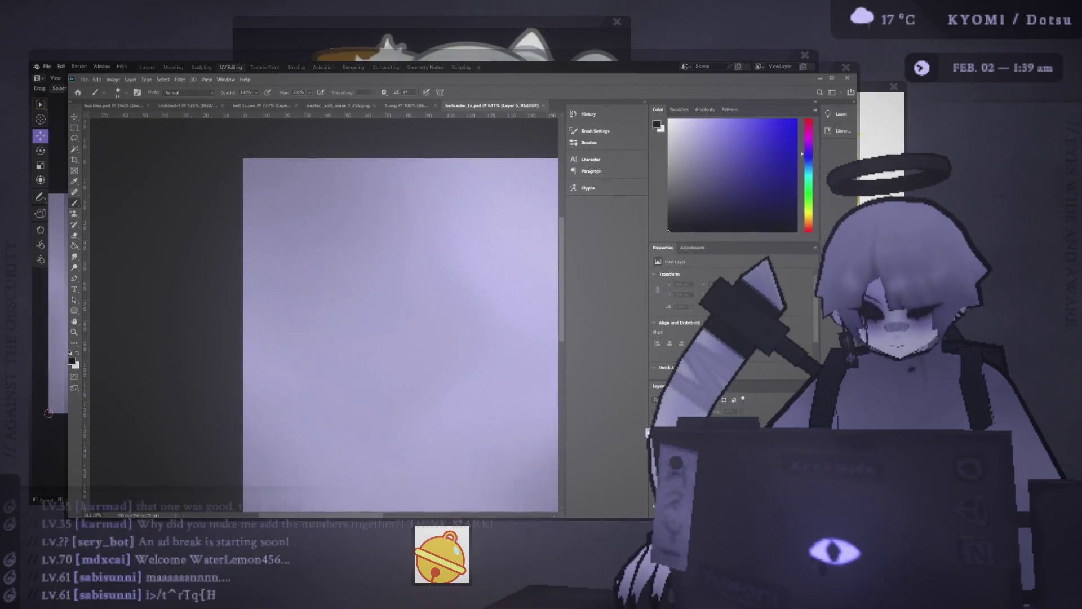
- Show the octagon UV outline again, then select the character mesh in Blender for editing
{"action": "key", "text": "ctrl+comma"}
{"action": "key", "text": "ctrl+comma"}
{"action": "key", "text": "ctrl+comma"}
{"action": "key", "text": "ctrl+comma"}
{"action": "key", "text": "ctrl+comma"}
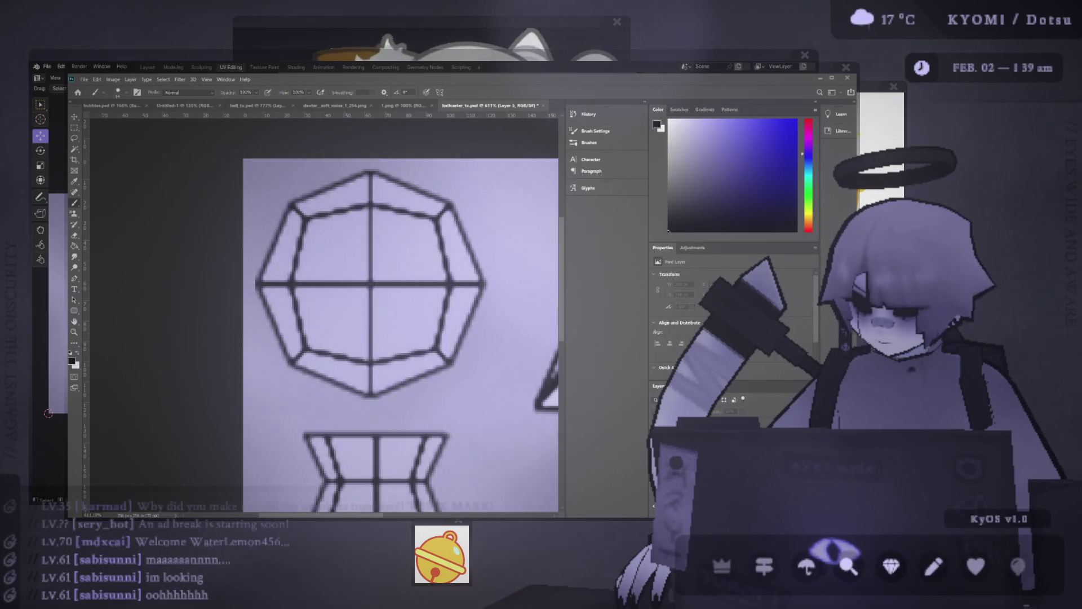
{"action": "key", "text": "alt+Tab"}
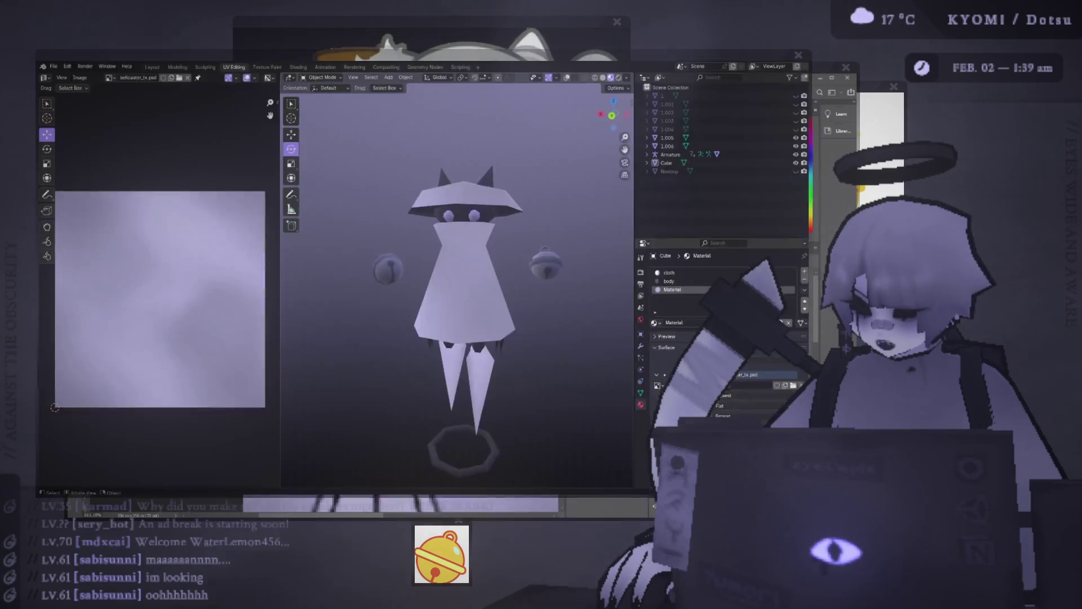
{"action": "left_click", "coordinate": [570, 78]}
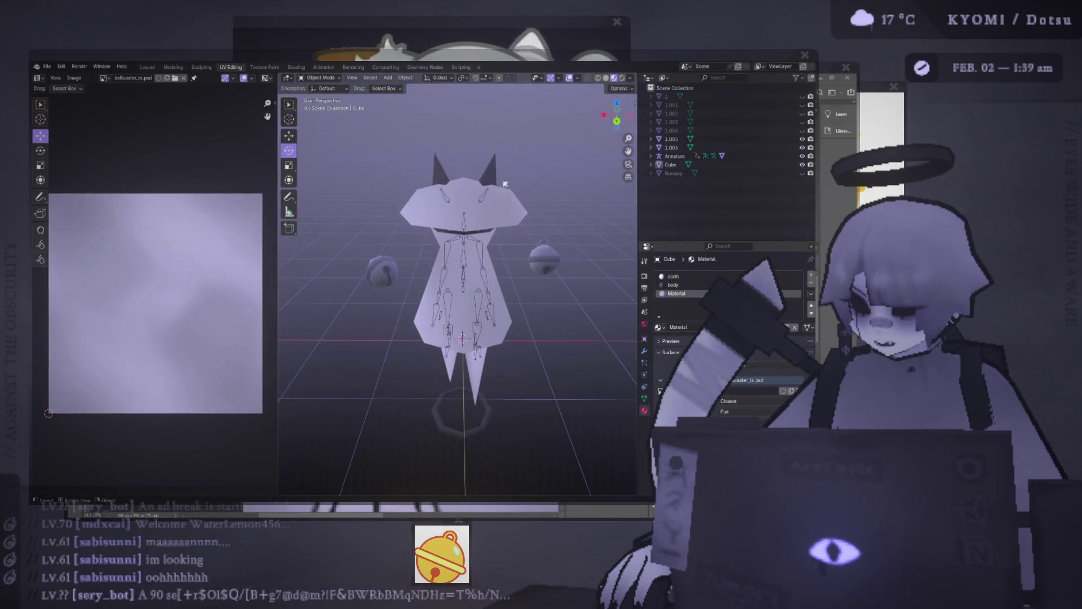
{"action": "left_click", "coordinate": [463, 282]}
{"action": "key", "text": "Tab"}
- Select the whole hat piece from one face and view it from the back
{"action": "left_click", "coordinate": [450, 194]}
{"action": "key", "text": "ctrl+l"}
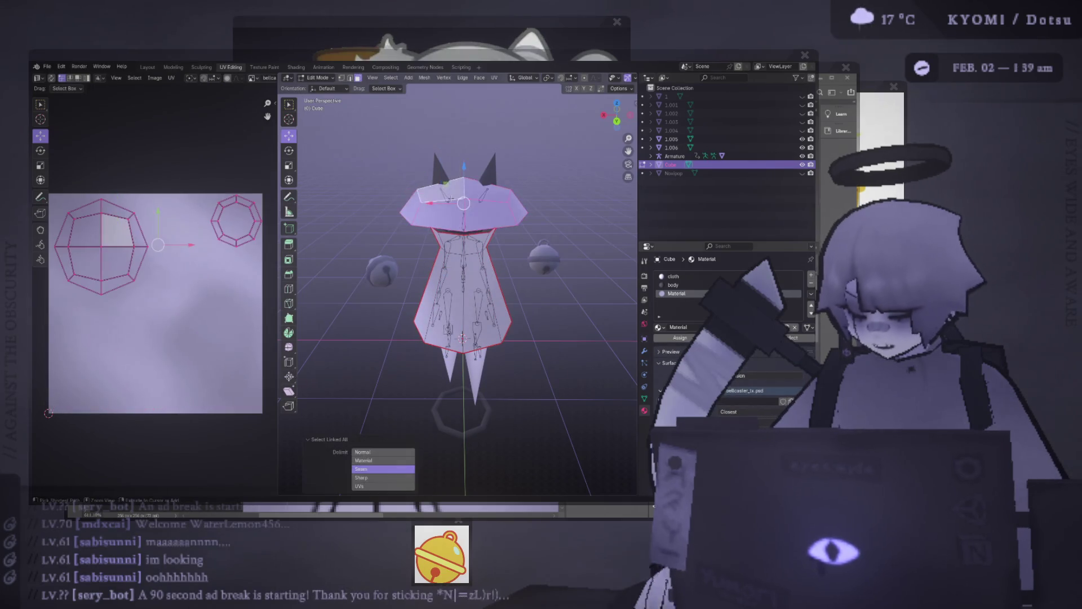
{"action": "key", "text": "ctrl+KP_1"}
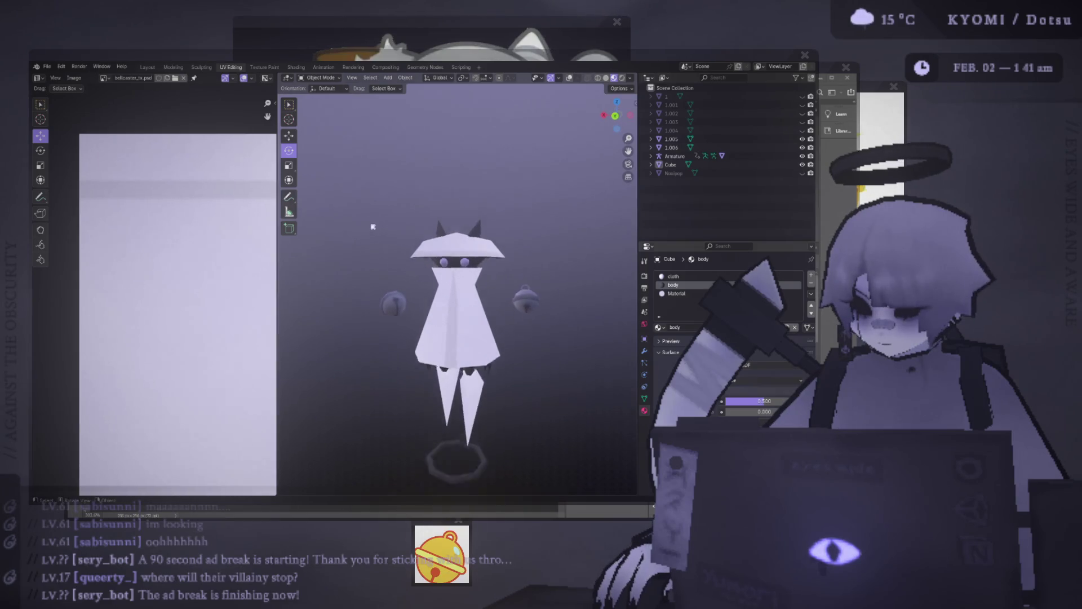
{"action": "key", "text": "alt+Tab"}
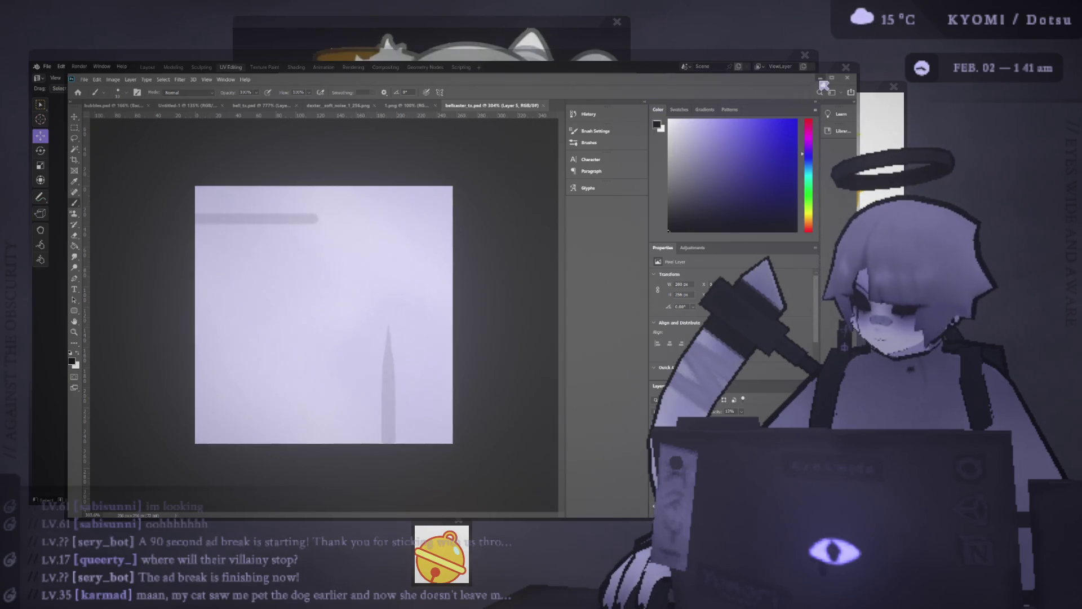
- Orbit in closer in Blender, select the left bell, and orbit back out
{"action": "key", "text": "alt+Tab"}
{"action": "key", "text": "alt+Tab"}
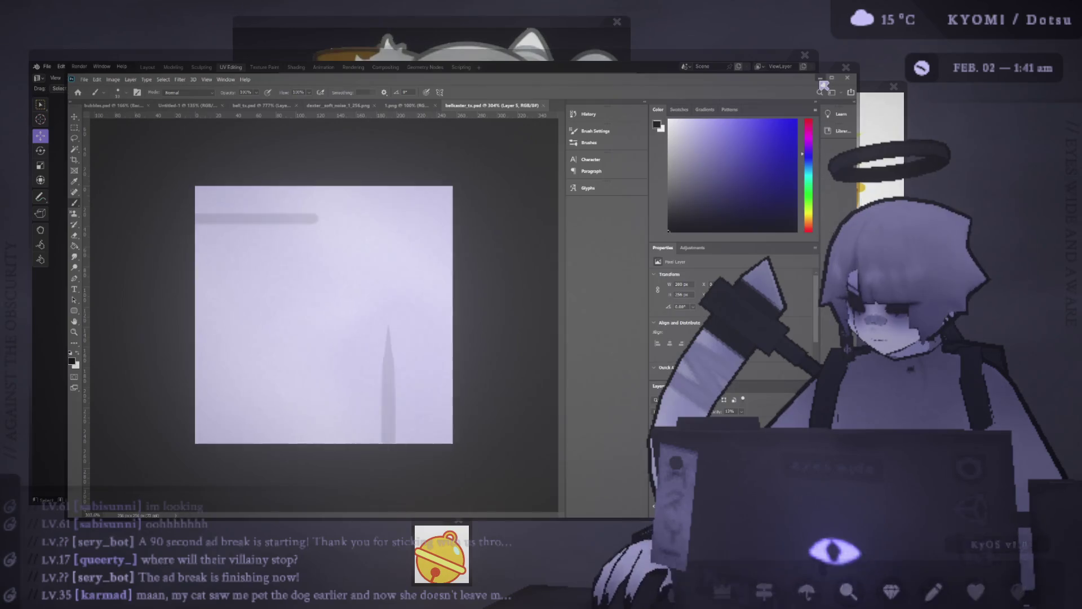
{"action": "key", "text": "alt+Tab"}
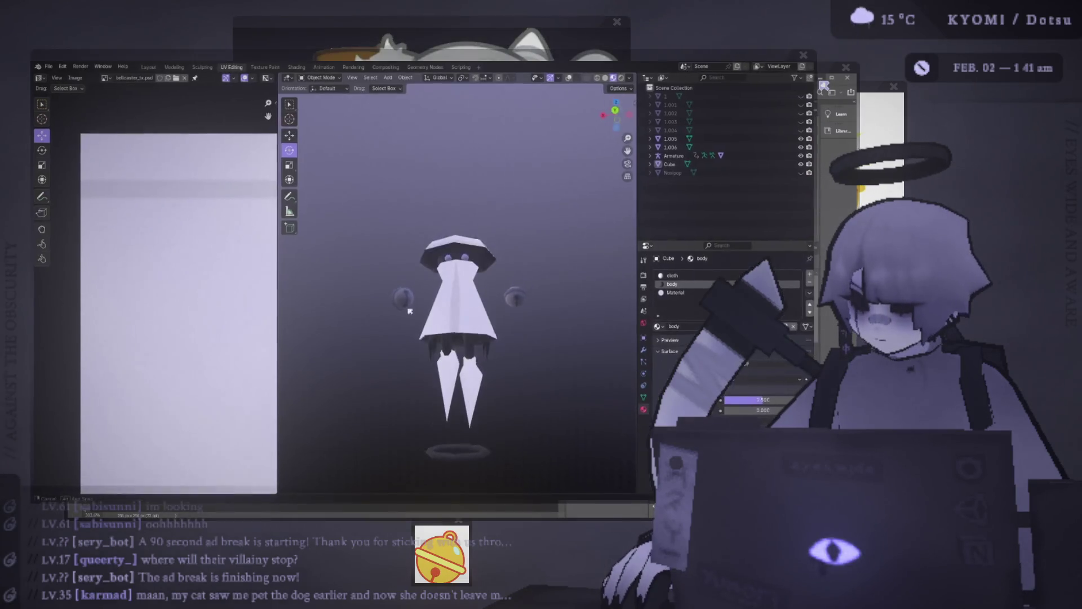
{"action": "middle_click_drag", "start_coordinate": [463, 342], "coordinate": [428, 338]}
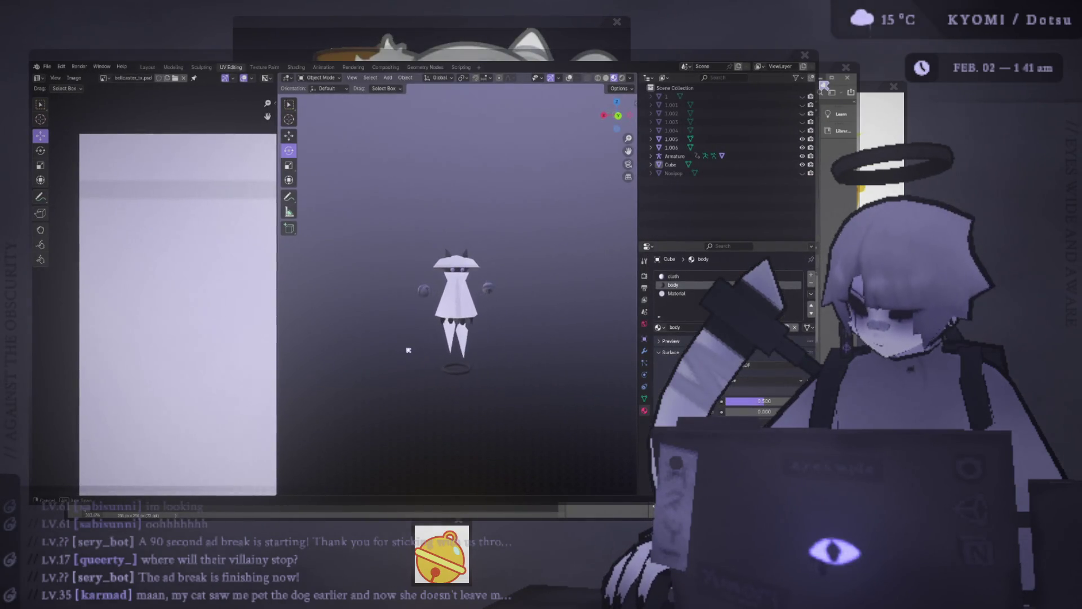
{"action": "scroll", "coordinate": [439, 327], "scroll_direction": "up", "scroll_amount": 3}
{"action": "left_click", "coordinate": [395, 294]}
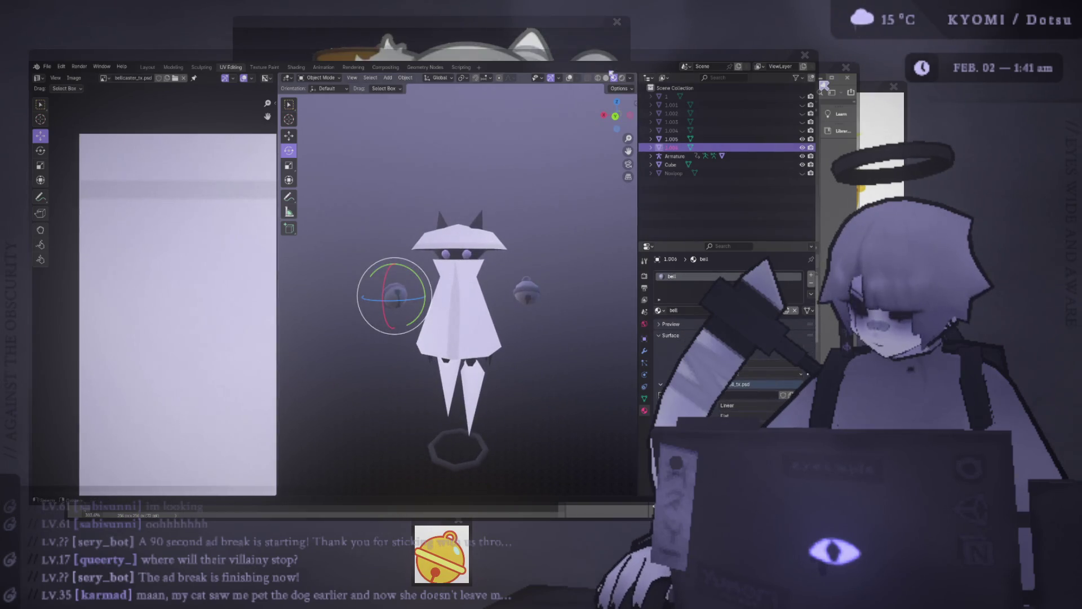
{"action": "scroll", "coordinate": [457, 293], "scroll_direction": "down", "scroll_amount": 3}
{"action": "middle_click_drag", "start_coordinate": [456, 293], "coordinate": [445, 293]}
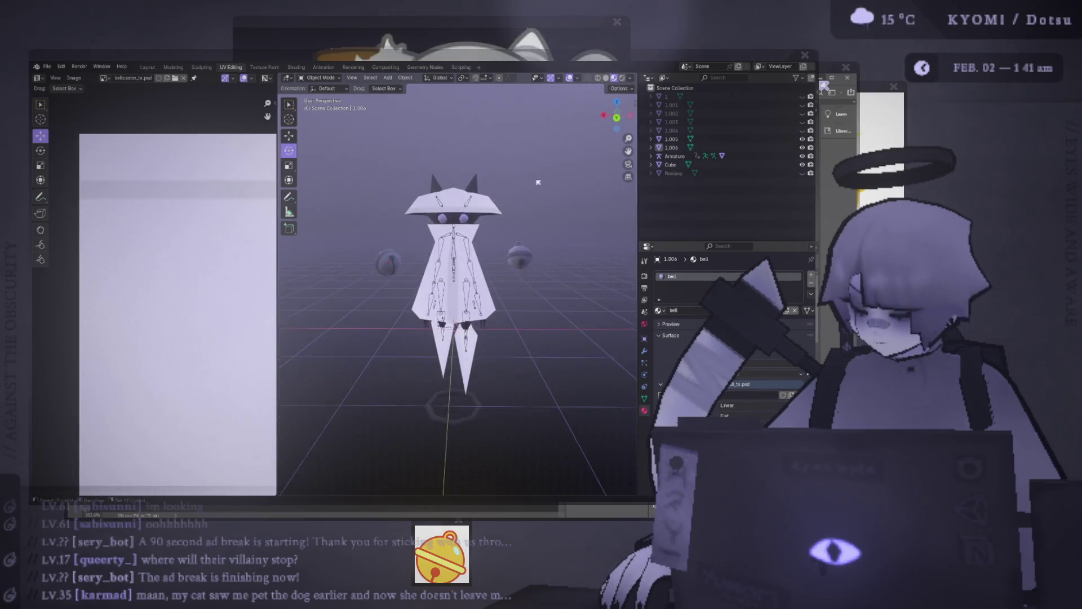
{"action": "key", "text": "alt+Tab"}
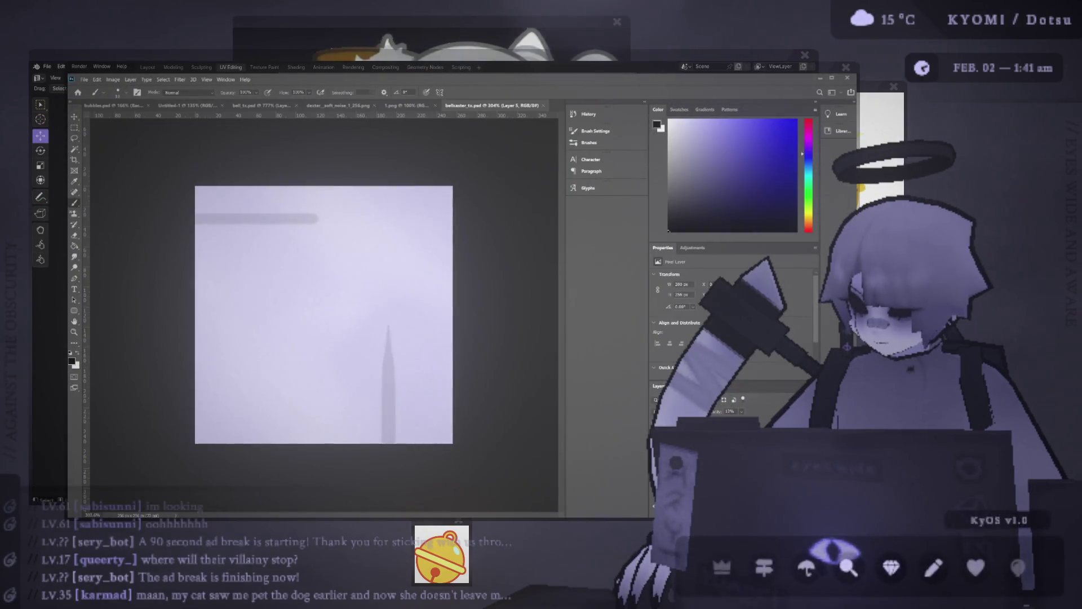
- Switch to a smaller eraser in Photoshop and check the texture in Blender
{"action": "key", "text": "e"}
{"action": "right_click_drag", "start_coordinate": [438, 345], "coordinate": [417, 336], "text": "alt"}
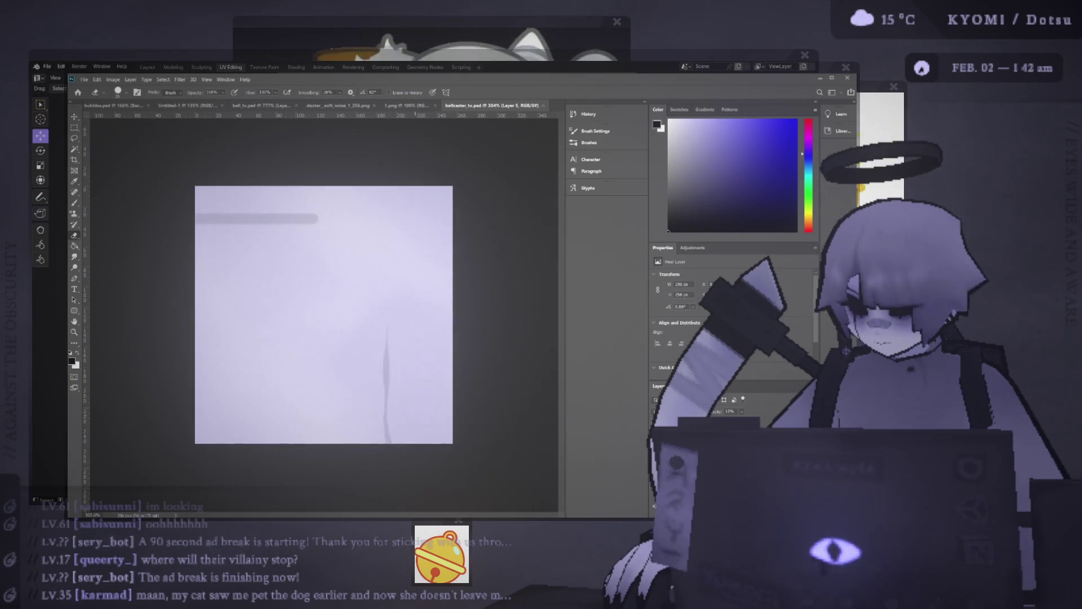
{"action": "key", "text": "alt+Tab"}
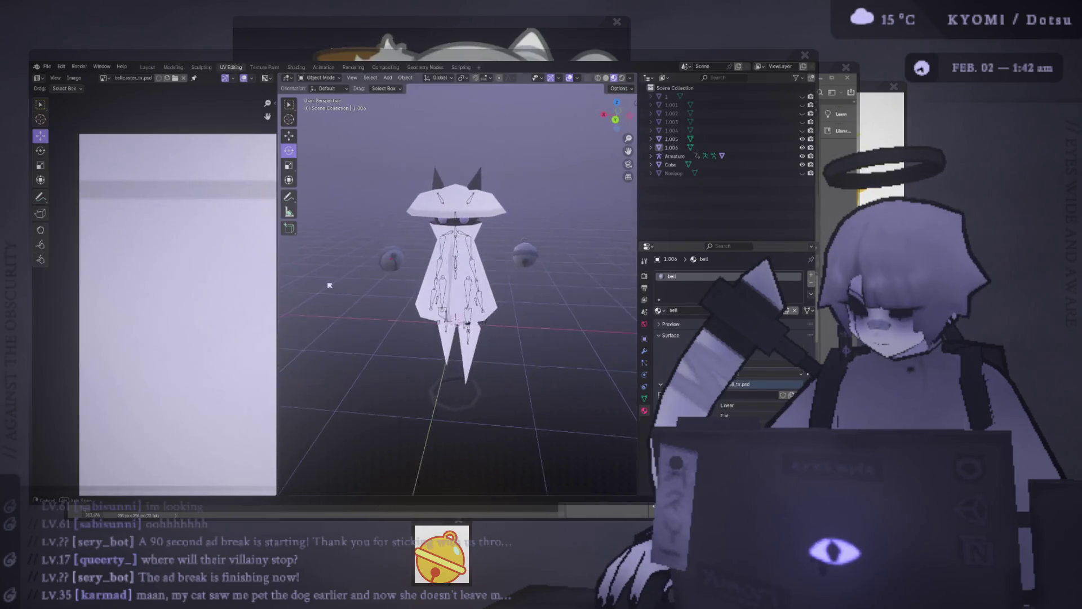
{"action": "key", "text": "alt+Tab"}
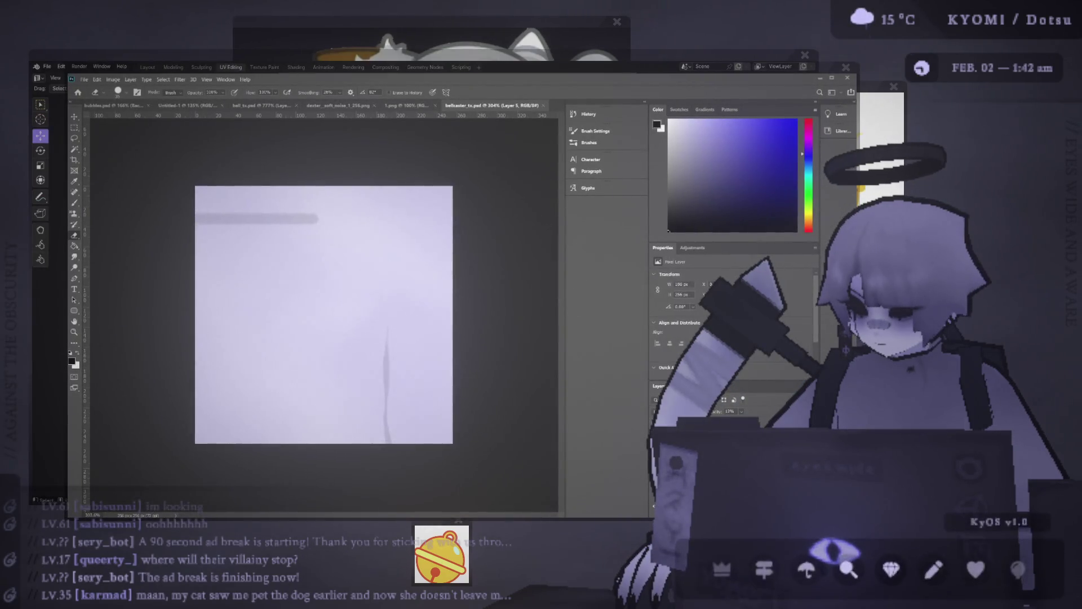
- Save the Blender file, hide the viewport overlays, and orbit around the character
{"action": "key", "text": "alt+Tab"}
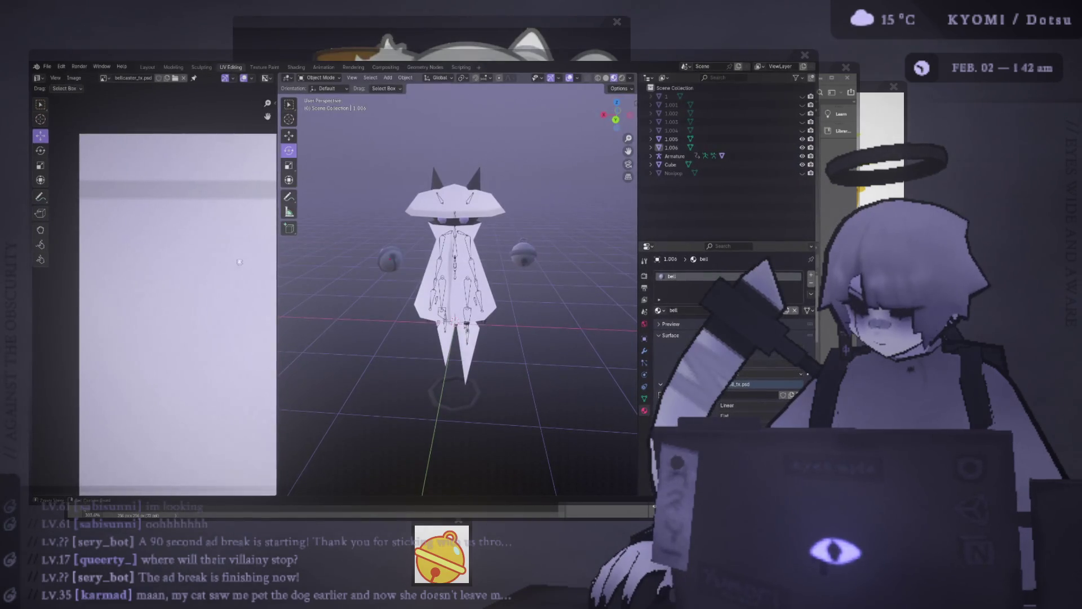
{"action": "scroll", "coordinate": [235, 265], "scroll_direction": "down", "scroll_amount": 2}
{"action": "key", "text": "ctrl+s"}
{"action": "key", "text": "shift+alt+z"}
{"action": "mouse_move", "coordinate": [493, 195]}
{"action": "middle_mouse_down"}
{"action": "mouse_move", "coordinate": [499, 213]}
{"action": "mouse_move", "coordinate": [505, 191]}
{"action": "mouse_move", "coordinate": [467, 211]}
{"action": "mouse_move", "coordinate": [451, 208]}
{"action": "mouse_move", "coordinate": [487, 187]}
{"action": "mouse_move", "coordinate": [483, 158]}
{"action": "middle_mouse_up"}
{"action": "key", "text": "alt+Tab"}
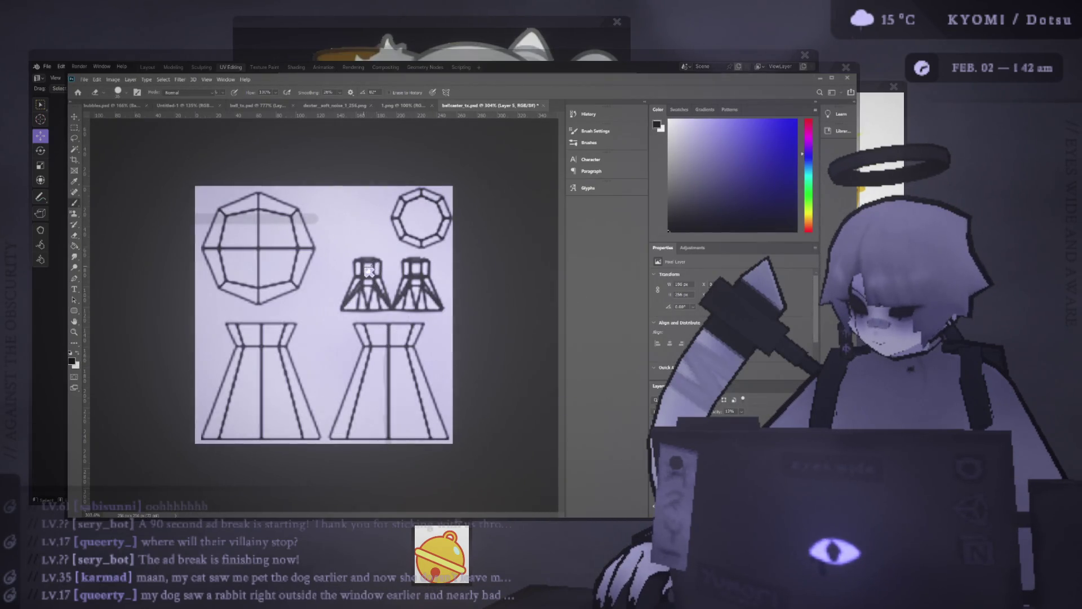
- Save the texture, hide the UV layout lines, and check the model in Blender
{"action": "scroll", "coordinate": [338, 298], "scroll_direction": "up", "scroll_amount": 3, "text": "alt"}
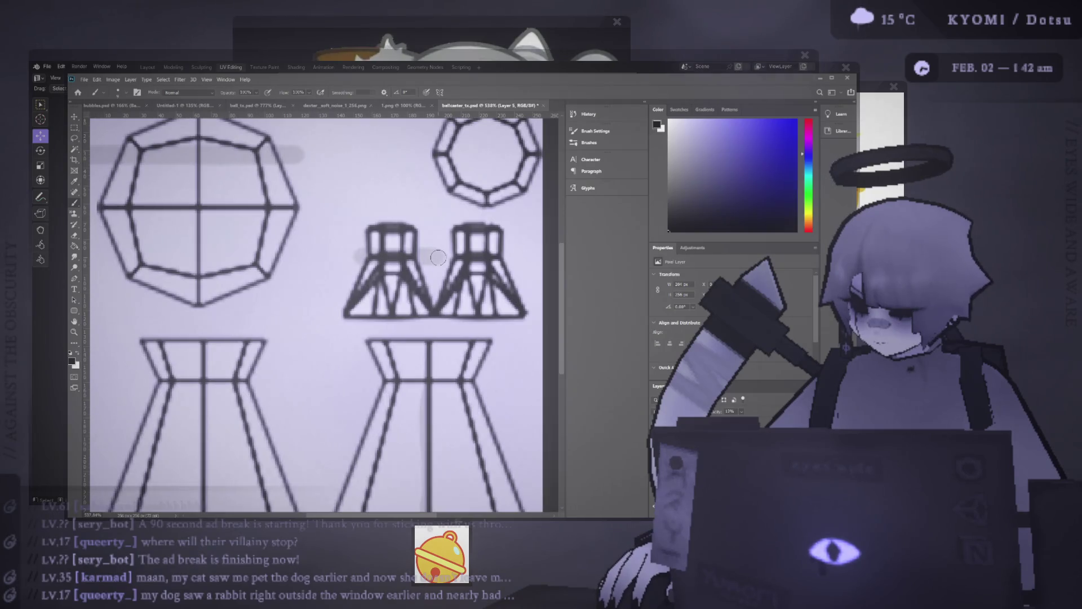
{"action": "key", "text": "ctrl+s"}
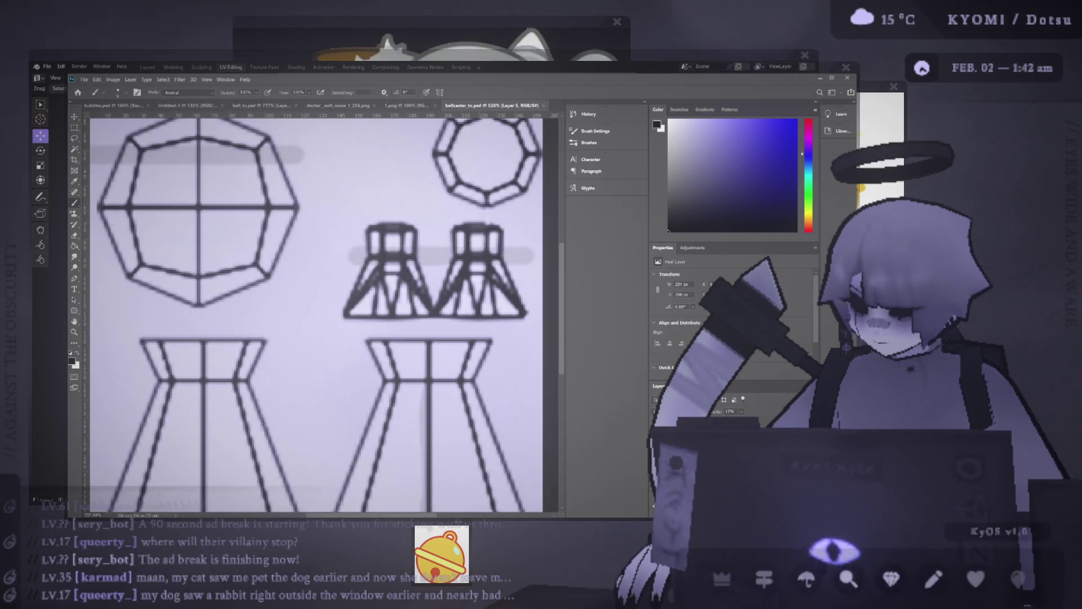
{"action": "key", "text": "ctrl+z"}
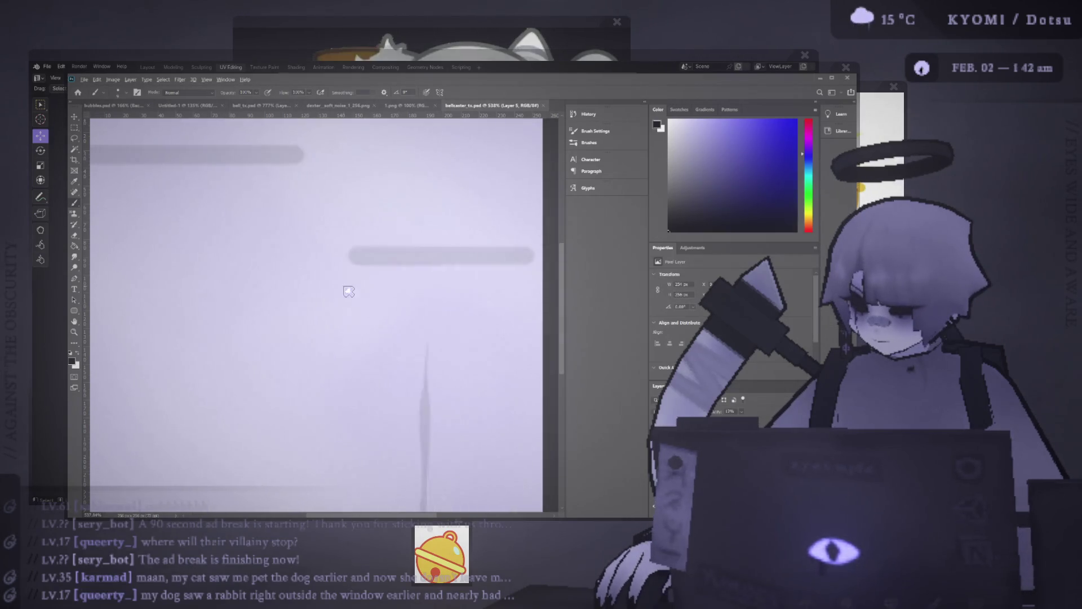
{"action": "key", "text": "alt+Tab"}
{"action": "mouse_move", "coordinate": [369, 303]}
{"action": "middle_mouse_down"}
{"action": "mouse_move", "coordinate": [383, 284]}
{"action": "mouse_move", "coordinate": [390, 301]}
{"action": "middle_mouse_up"}
{"action": "key", "text": "alt+Tab"}
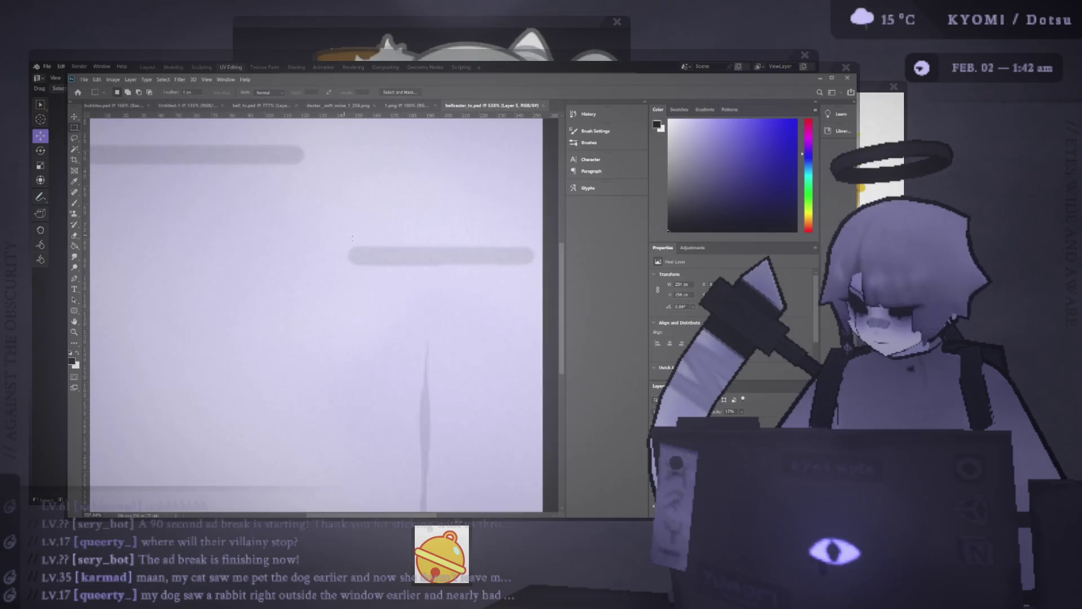
- Create a copy of the stripe at 12% opacity, move it up and right, and save
{"action": "key", "text": "ctrl+z"}
{"action": "key", "text": "ctrl+z"}
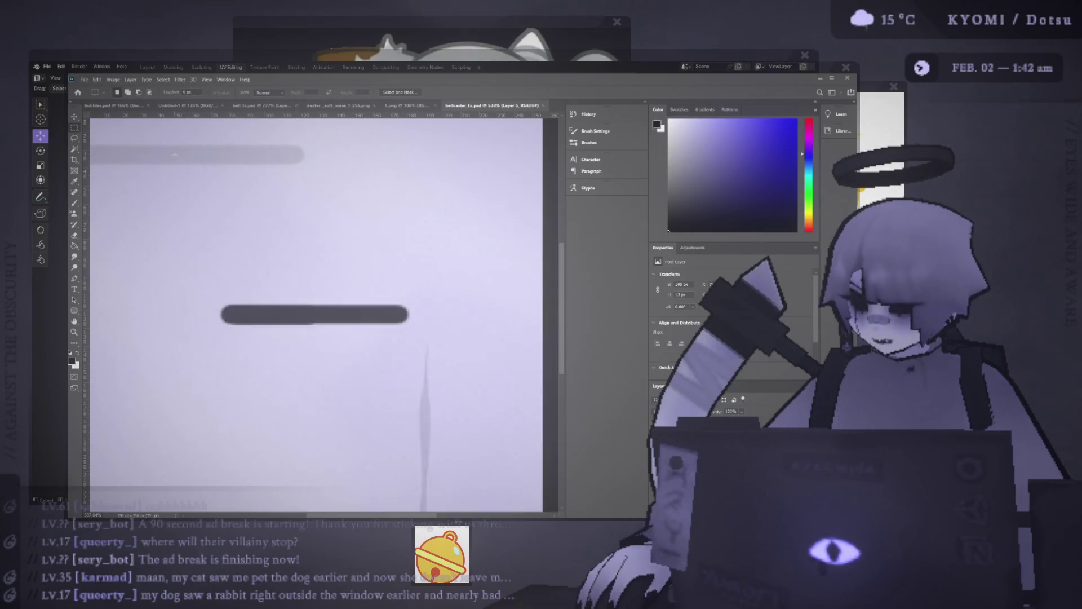
{"action": "key", "text": "v"}
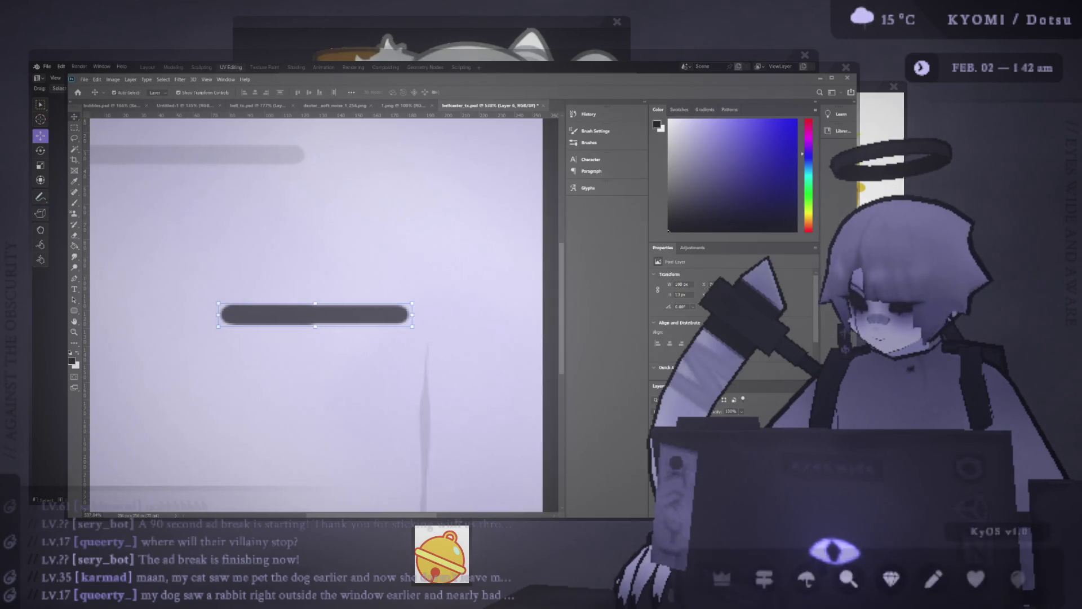
{"action": "key", "text": "alt+bracketleft"}
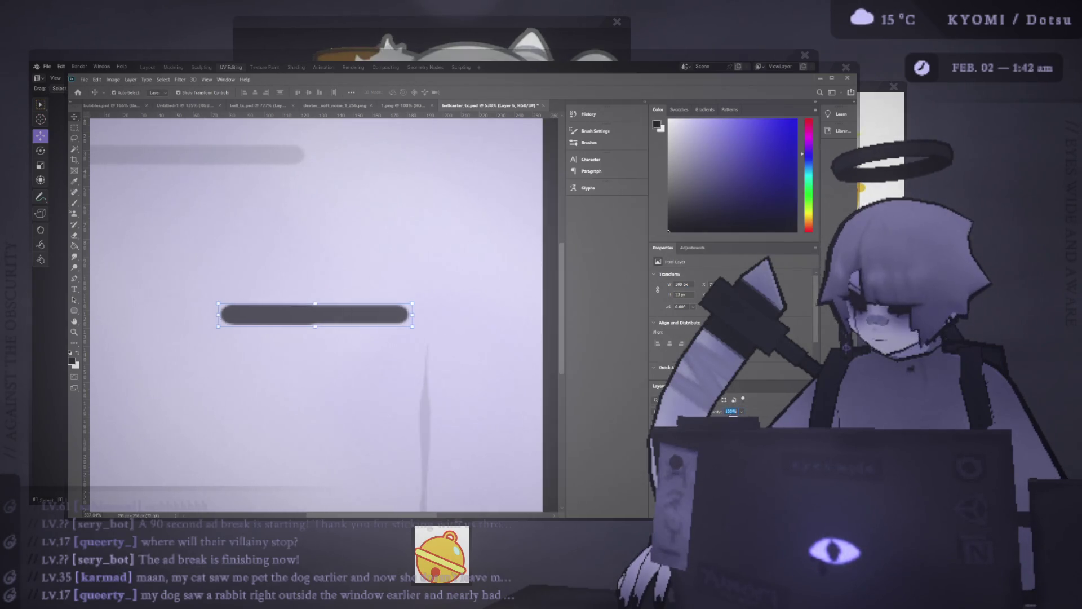
{"action": "type", "text": "12"}
{"action": "key", "text": "Return"}
{"action": "left_click_drag", "start_coordinate": [384, 320], "coordinate": [480, 273]}
{"action": "key", "text": "ctrl+s"}
- Line the faint stripe up across the tower islands using the UV lines, save, and inspect in Blender
{"action": "key", "text": "alt+Tab"}
{"action": "key", "text": "alt+Tab"}
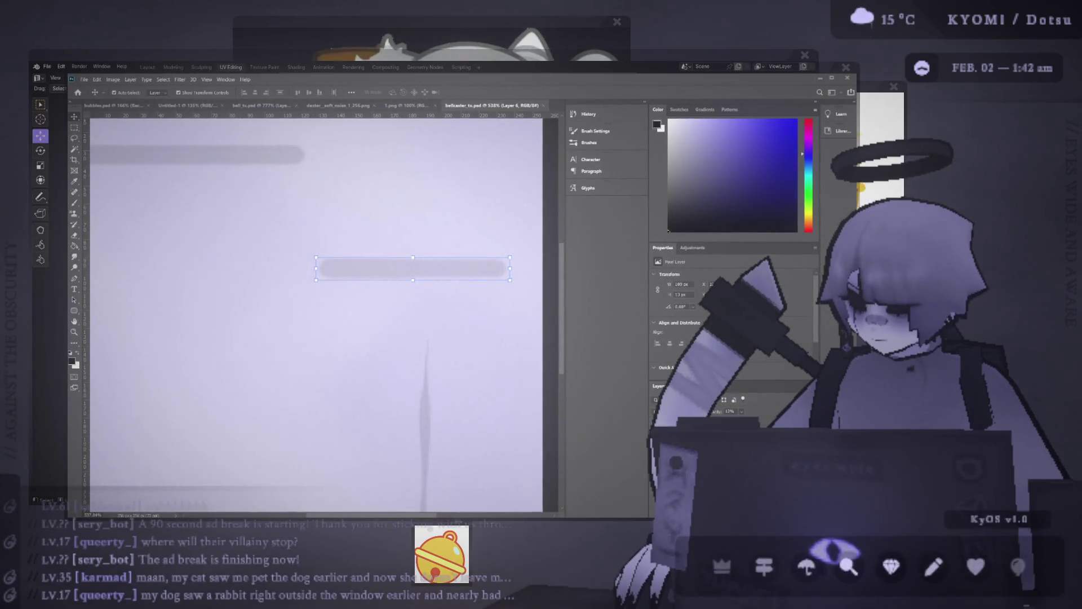
{"action": "left_click", "coordinate": [657, 428]}
{"action": "left_click_drag", "start_coordinate": [425, 269], "coordinate": [444, 245]}
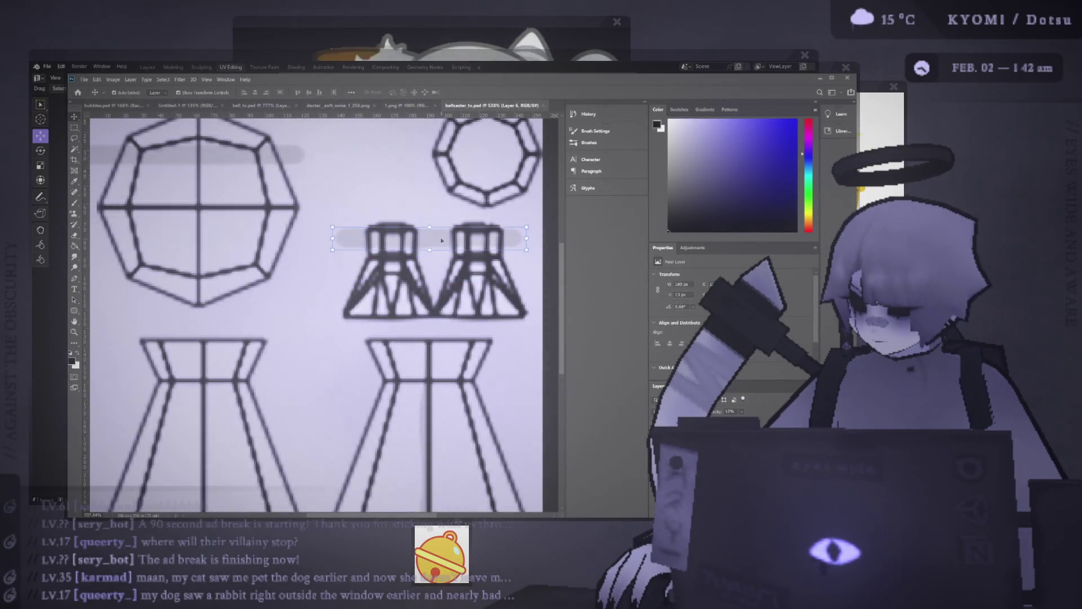
{"action": "key", "text": "ctrl+s"}
{"action": "key", "text": "alt+Tab"}
{"action": "key", "text": "alt+Tab"}
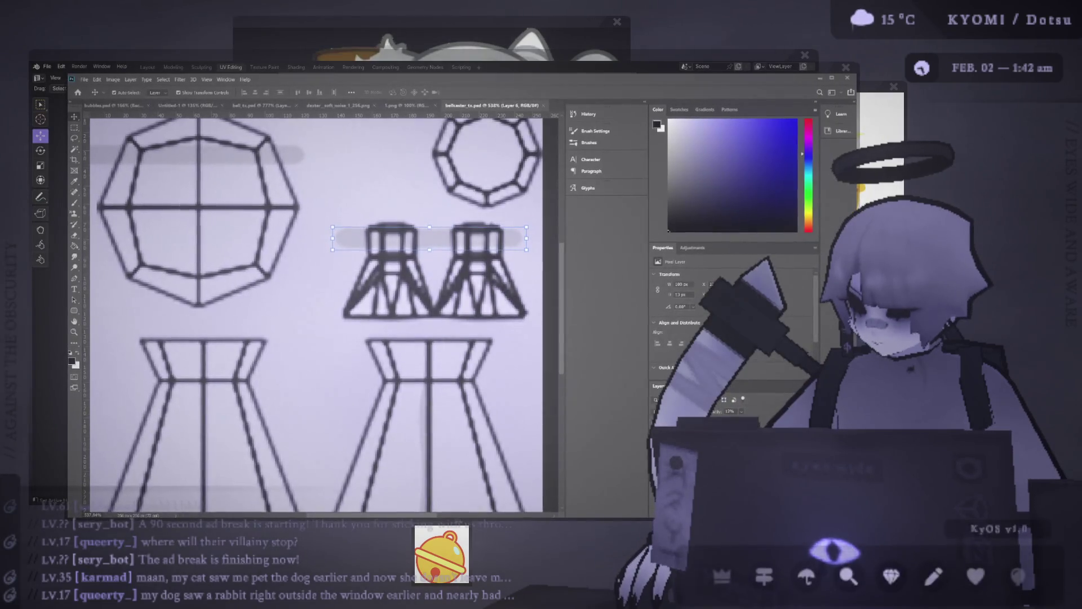
{"action": "left_click", "coordinate": [657, 428]}
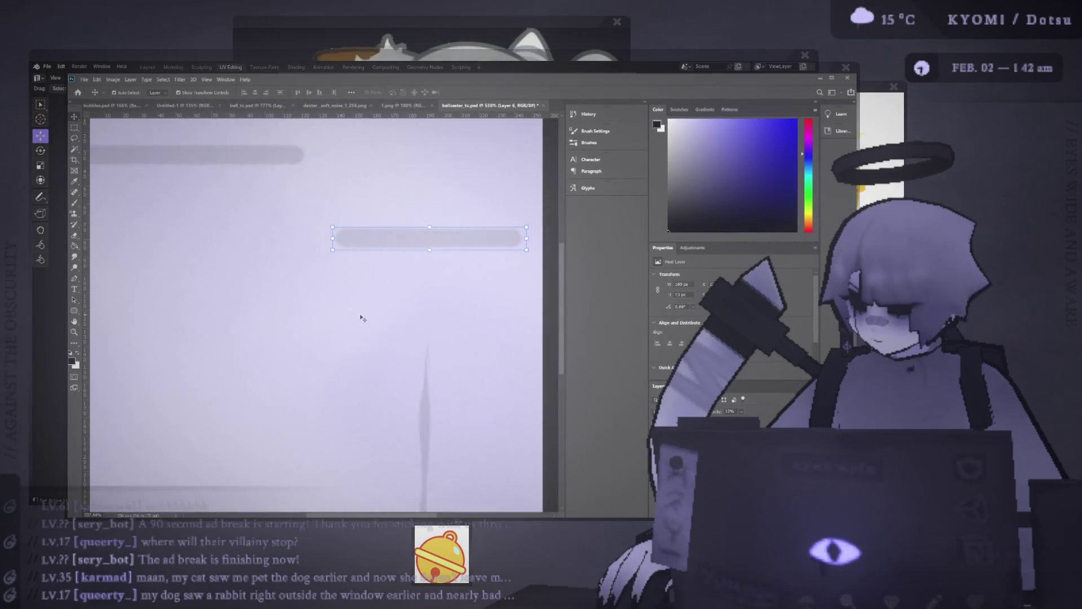
{"action": "key", "text": "alt+Tab"}
{"action": "mouse_move", "coordinate": [388, 293]}
{"action": "middle_mouse_down"}
{"action": "mouse_move", "coordinate": [367, 259]}
{"action": "mouse_move", "coordinate": [326, 234]}
{"action": "mouse_move", "coordinate": [553, 306]}
{"action": "mouse_move", "coordinate": [341, 306]}
{"action": "middle_mouse_up"}
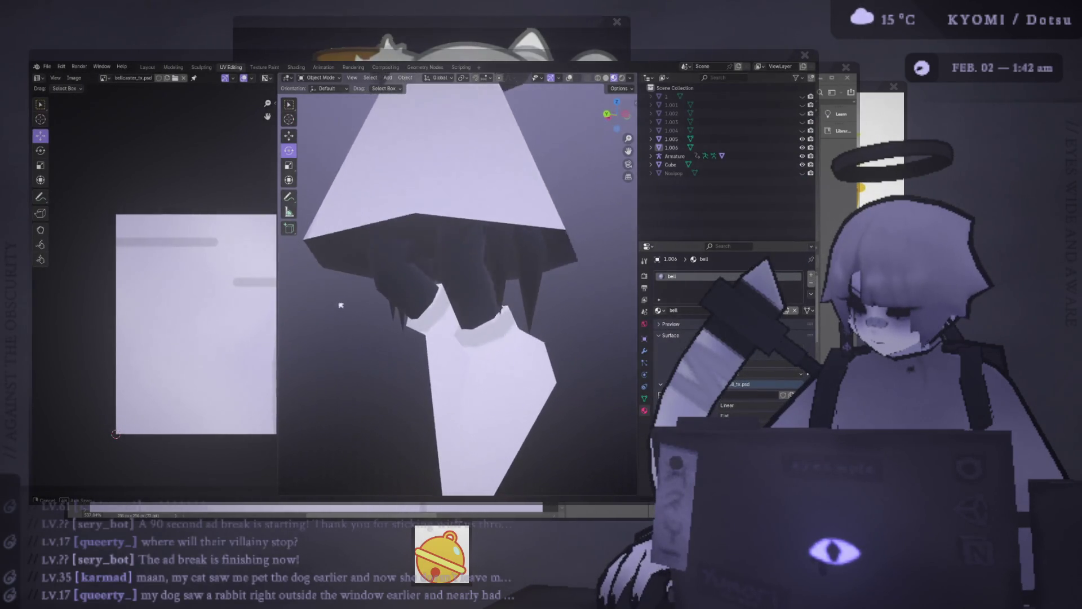
- Switch to the Brush tool, then orbit the bell model in Blender and back to front
{"action": "key", "text": "alt+Tab"}
{"action": "key", "text": "b"}
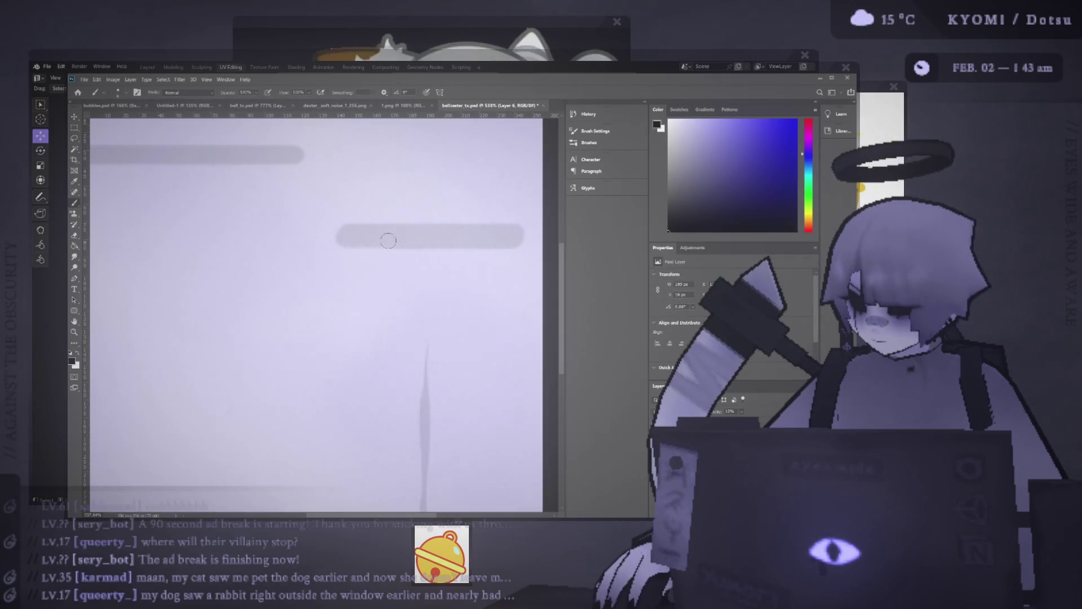
{"action": "key", "text": "alt+Tab"}
{"action": "mouse_move", "coordinate": [345, 244]}
{"action": "middle_mouse_down"}
{"action": "mouse_move", "coordinate": [446, 310]}
{"action": "mouse_move", "coordinate": [463, 375]}
{"action": "middle_mouse_up"}
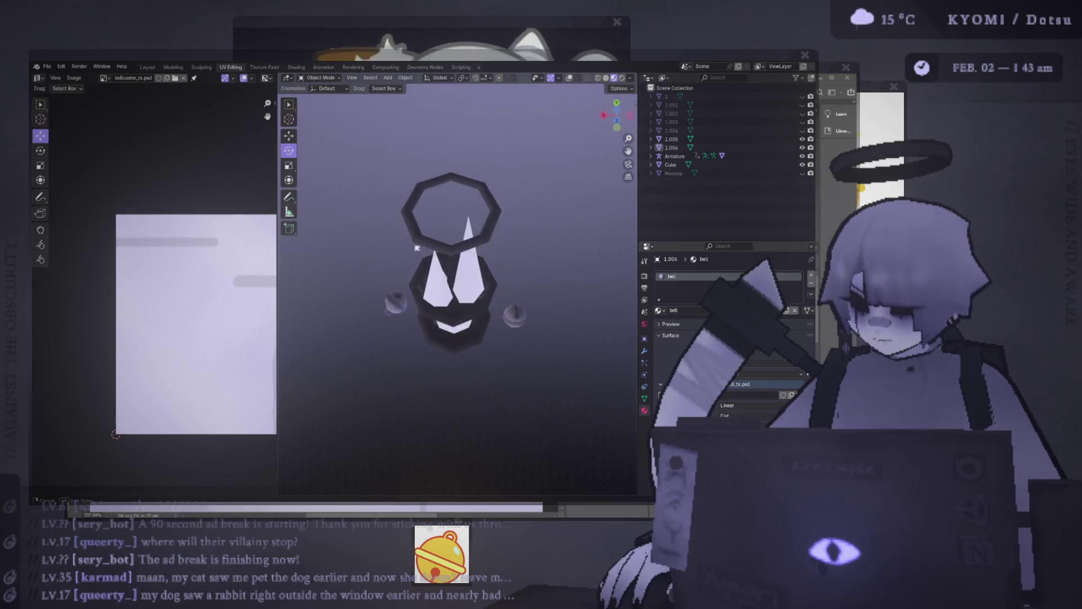
{"action": "middle_click_drag", "start_coordinate": [404, 310], "coordinate": [443, 336]}
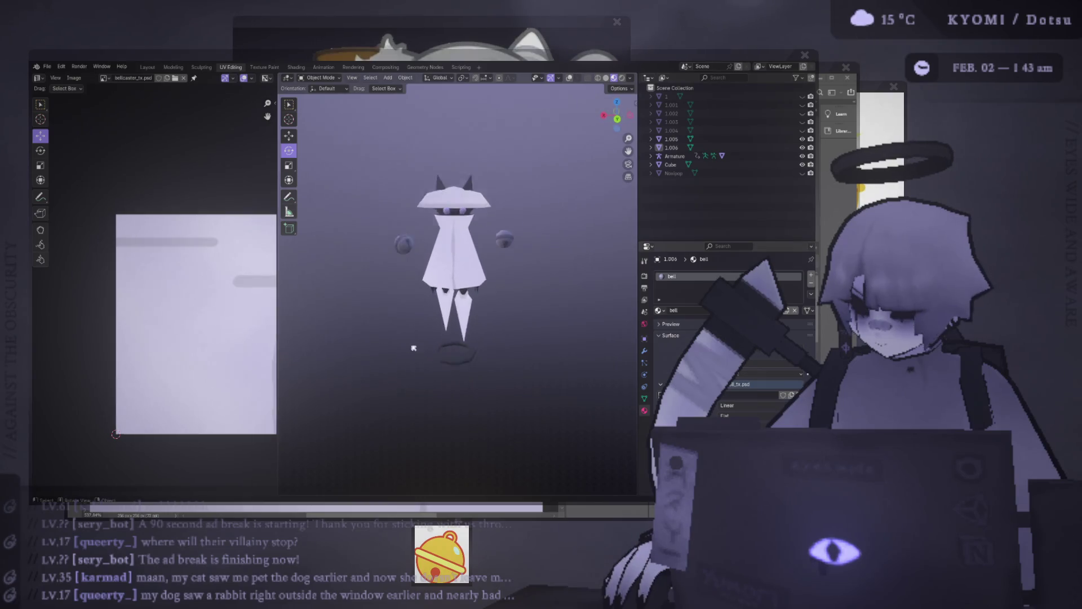
- Compare the texture document against the model in Blender several times
{"action": "key", "text": "alt+Tab"}
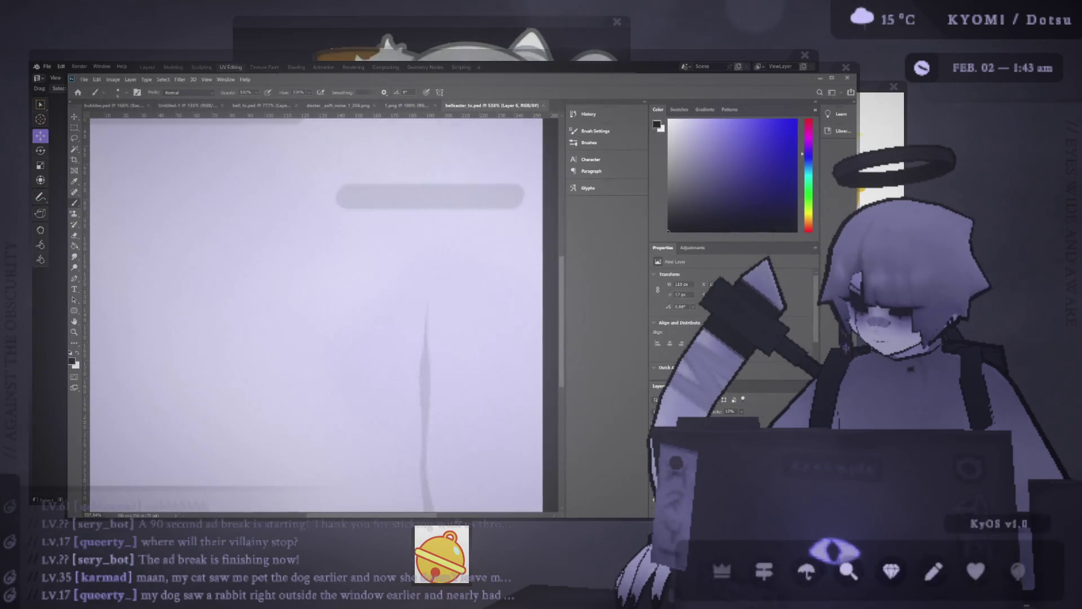
{"action": "scroll", "coordinate": [324, 314], "scroll_direction": "down", "scroll_amount": 3, "text": "alt"}
{"action": "key", "text": "alt+Tab"}
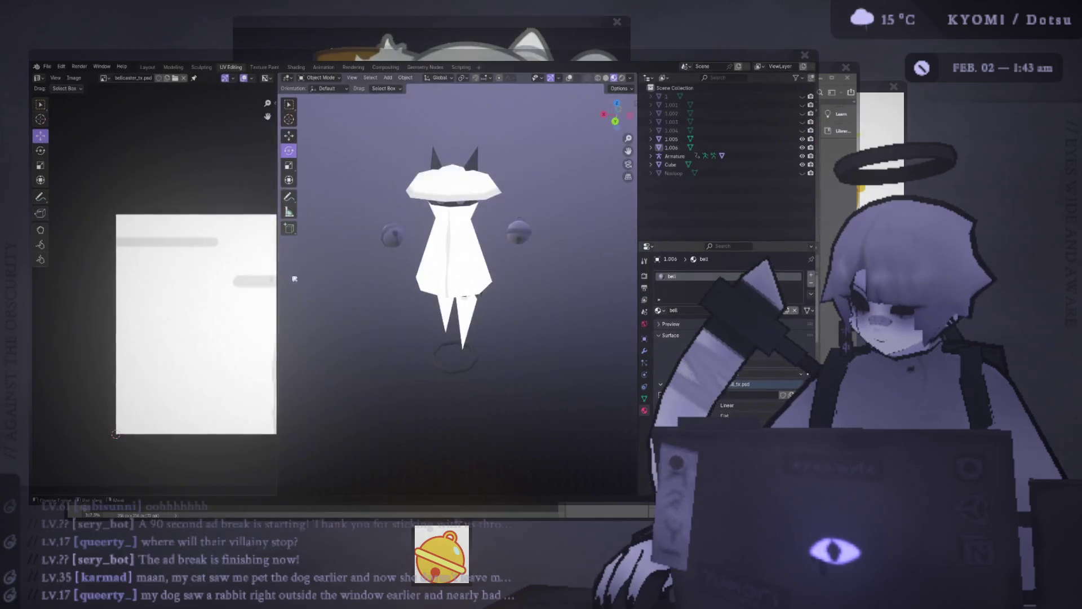
{"action": "key", "text": "alt+Tab"}
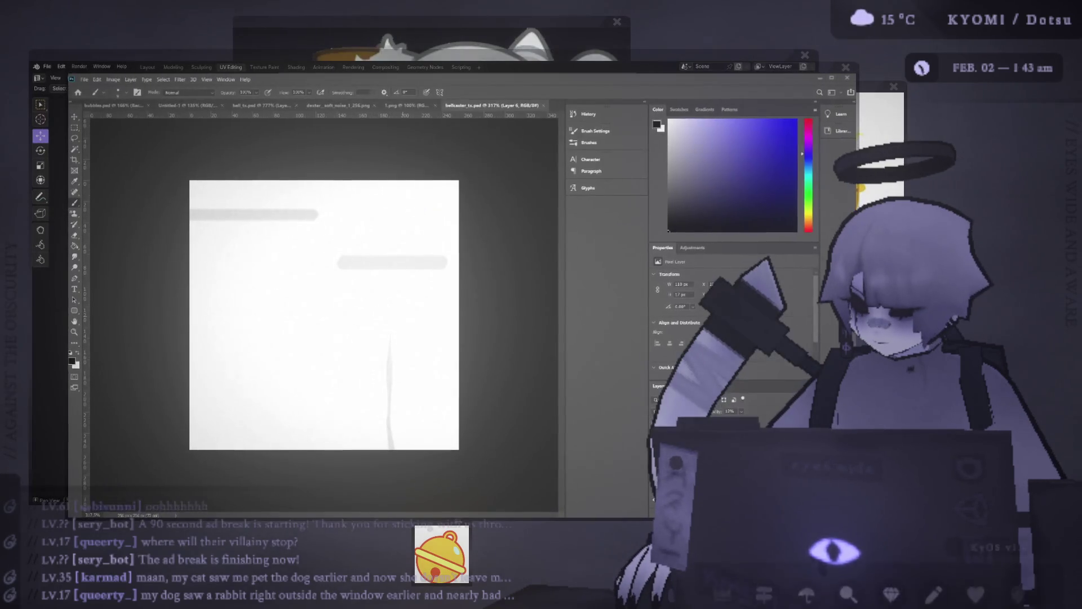
{"action": "key", "text": "alt+Tab"}
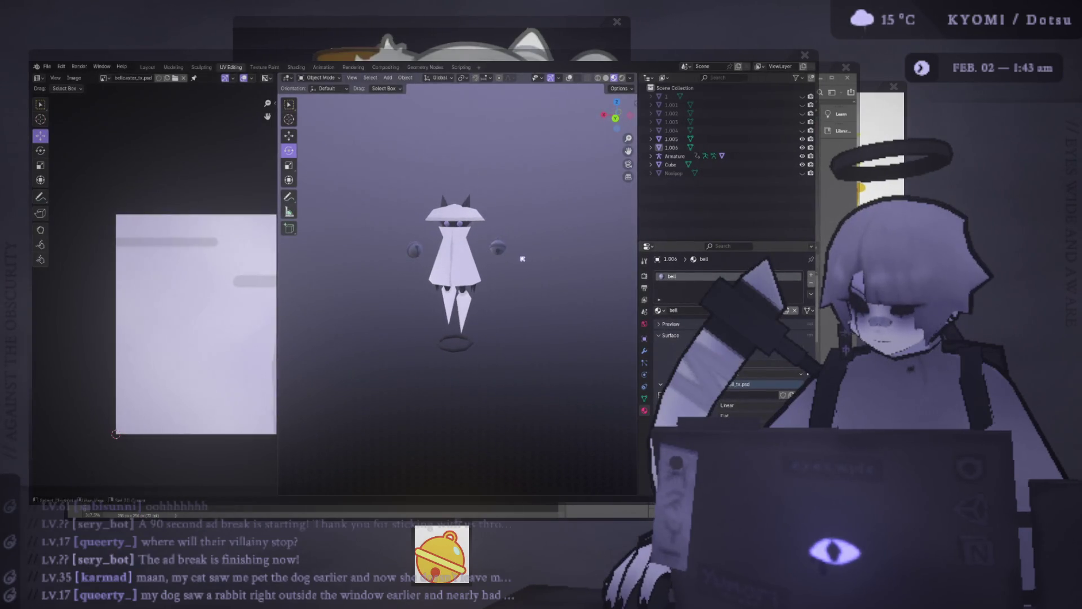
{"action": "key", "text": "alt+Tab"}
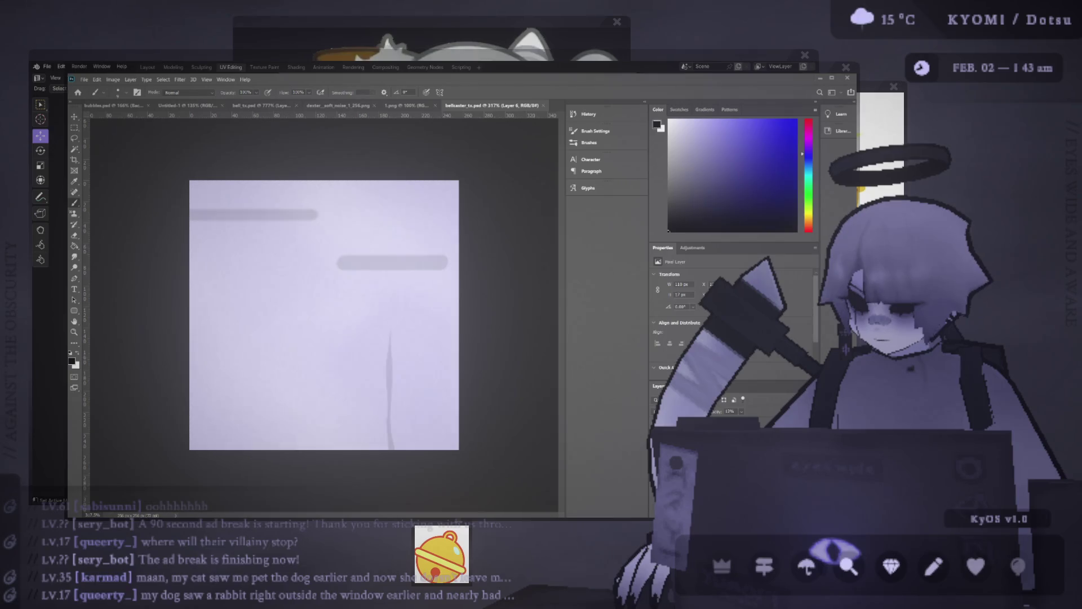
- Raise Layer 1's opacity to about 75% and preview the stronger purple tint in Blender
{"action": "key", "text": "alt+bracketleft"}
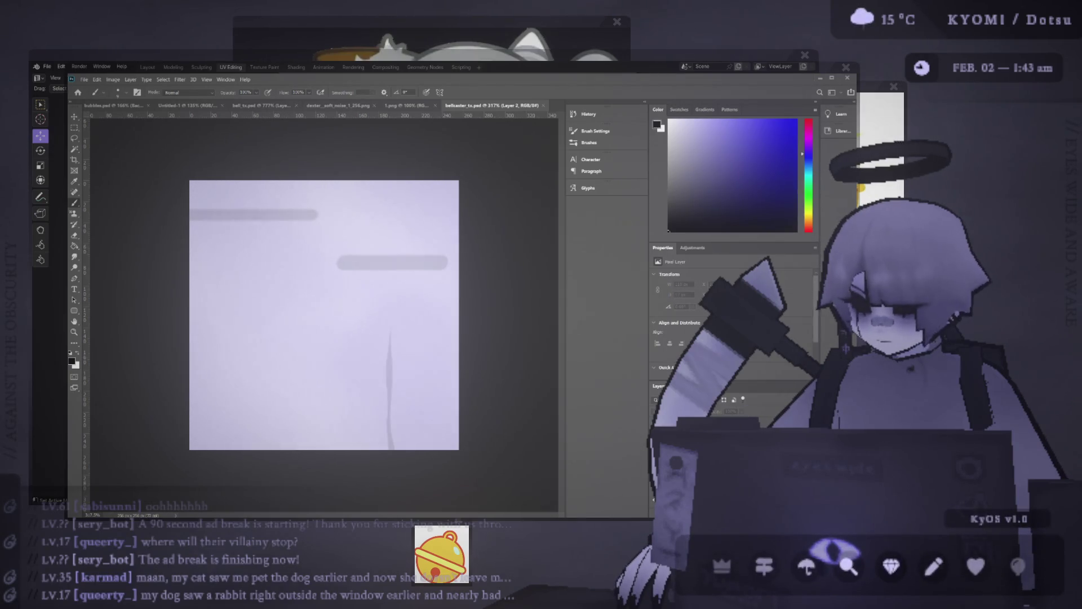
{"action": "key", "text": "alt+bracketleft"}
{"action": "left_click_drag", "start_coordinate": [759, 423], "coordinate": [762, 423]}
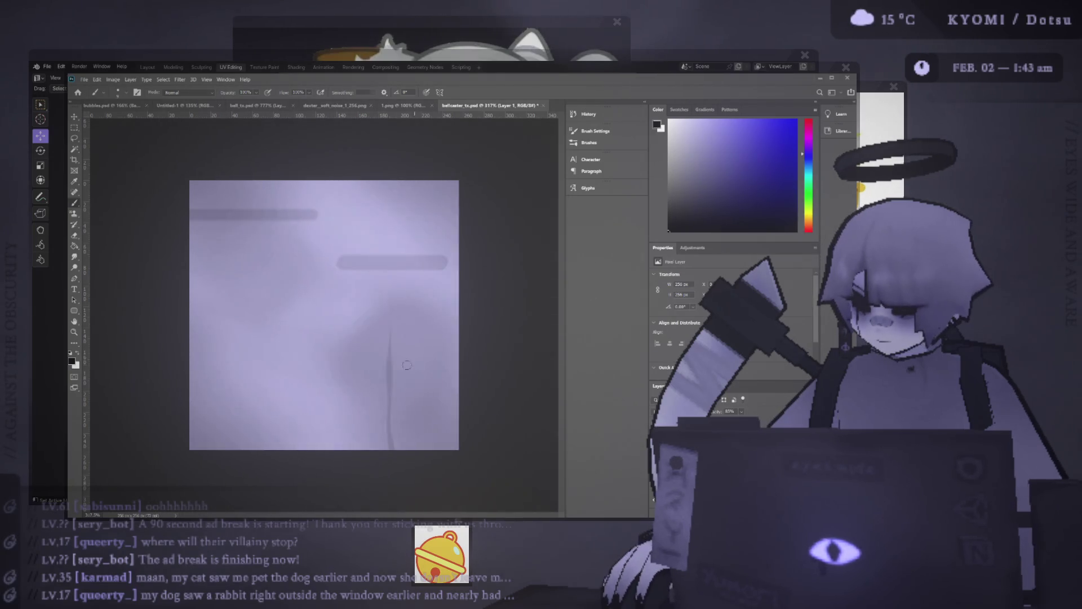
{"action": "key", "text": "alt+Tab"}
{"action": "scroll", "coordinate": [445, 281], "scroll_direction": "up", "scroll_amount": 5}
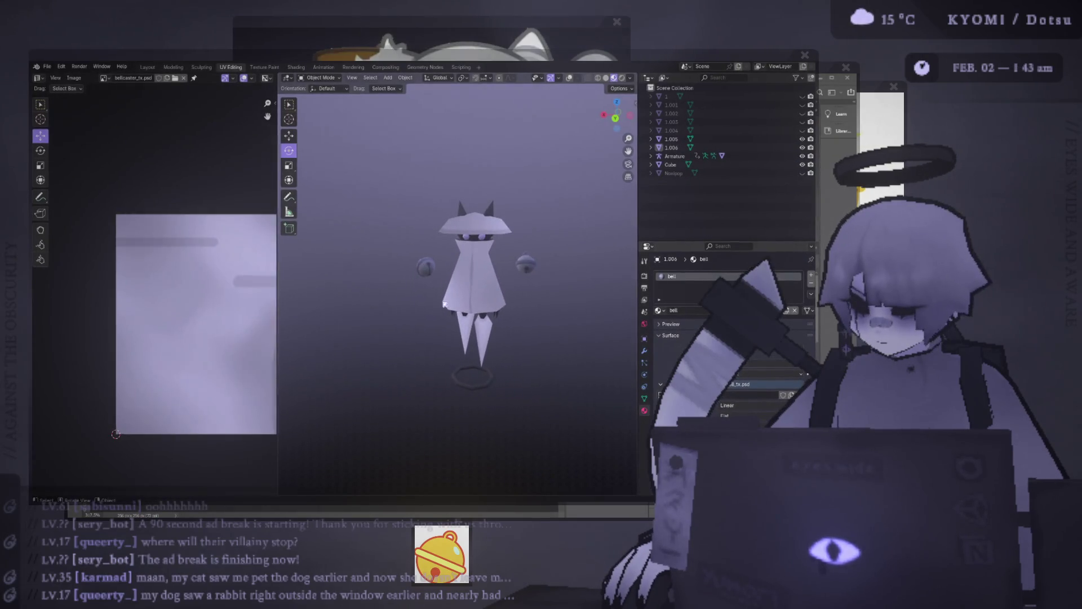
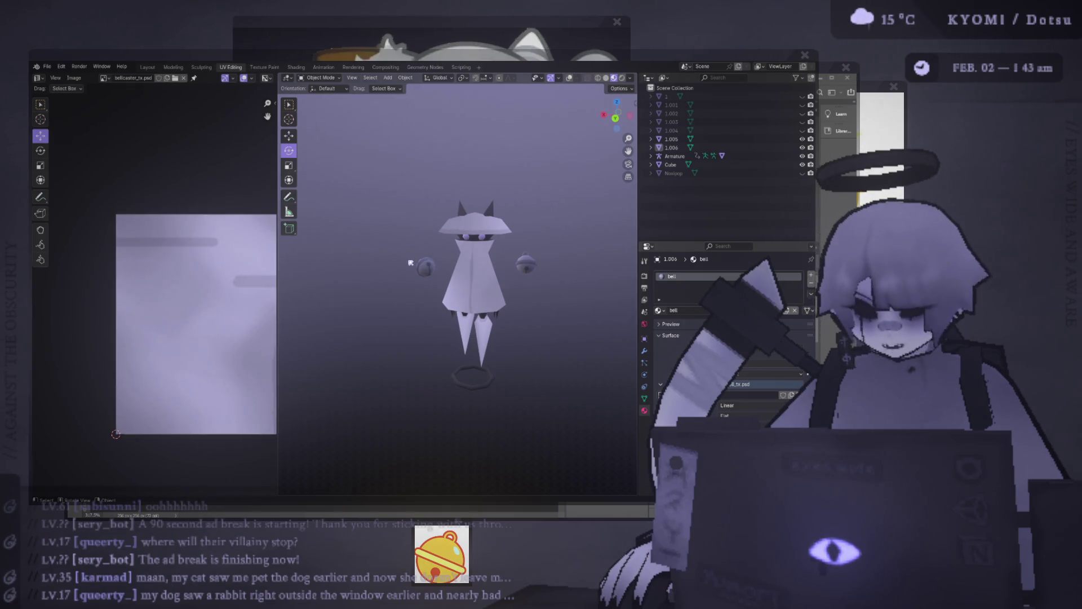
- Select the ghost's body mesh in Edit Mode and rotate a dress edge clockwise
{"action": "mouse_move", "coordinate": [379, 311]}
{"action": "middle_mouse_down"}
{"action": "mouse_move", "coordinate": [381, 293]}
{"action": "mouse_move", "coordinate": [386, 305]}
{"action": "mouse_move", "coordinate": [291, 317]}
{"action": "mouse_move", "coordinate": [407, 318]}
{"action": "middle_mouse_up"}
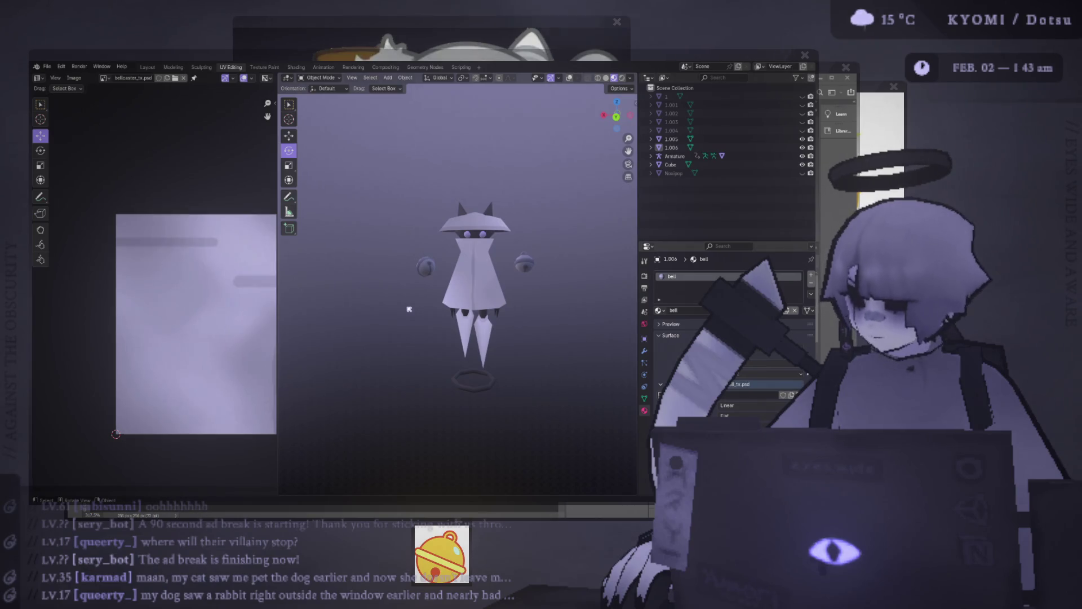
{"action": "scroll", "coordinate": [409, 309], "scroll_direction": "up", "scroll_amount": 3}
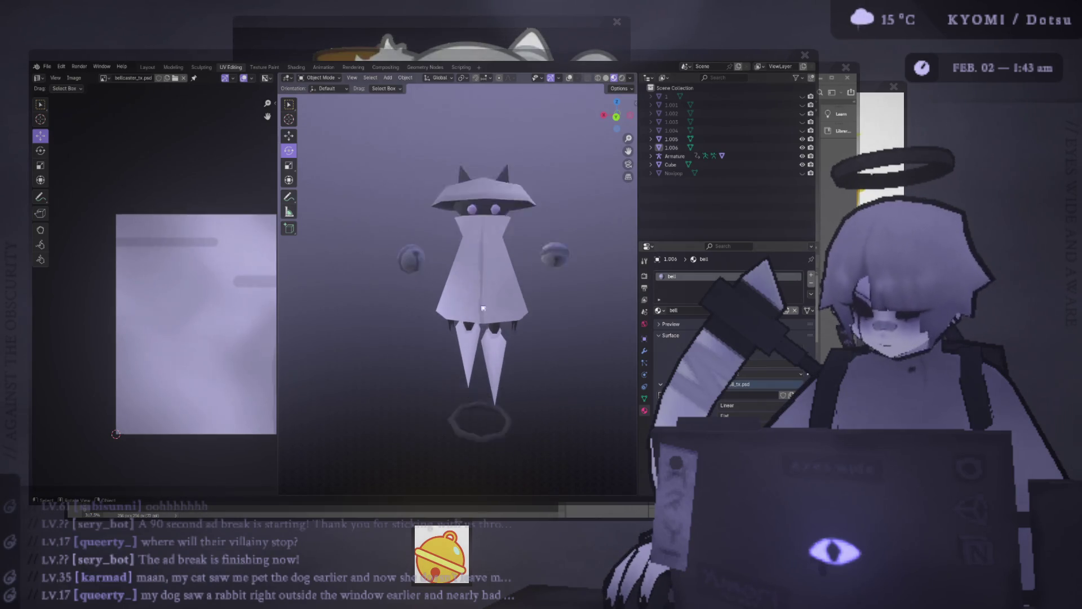
{"action": "left_click", "coordinate": [670, 164]}
{"action": "left_click", "coordinate": [570, 78]}
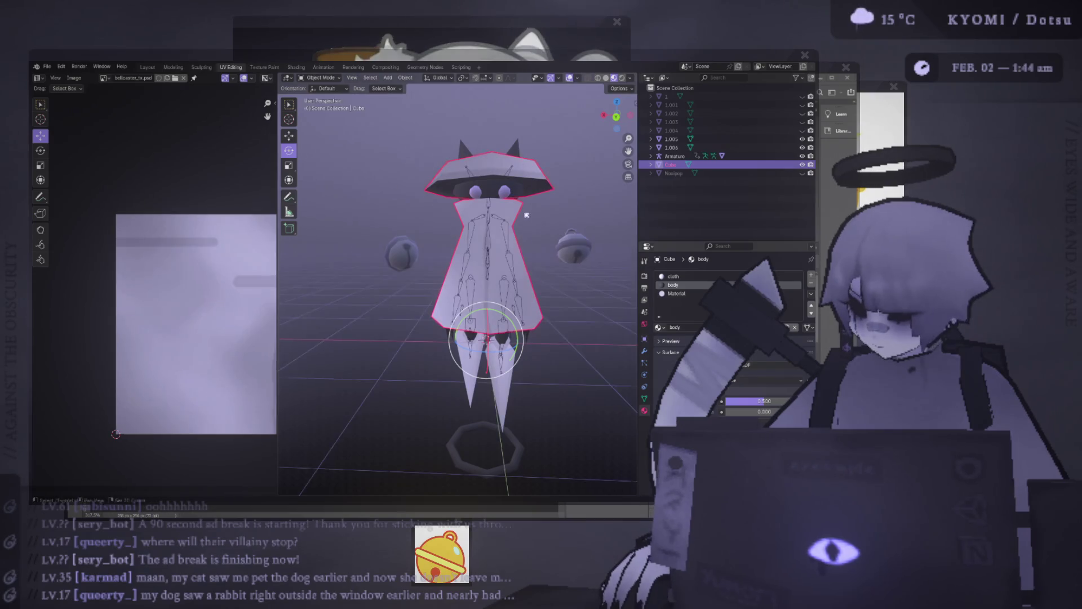
{"action": "key", "text": "Tab"}
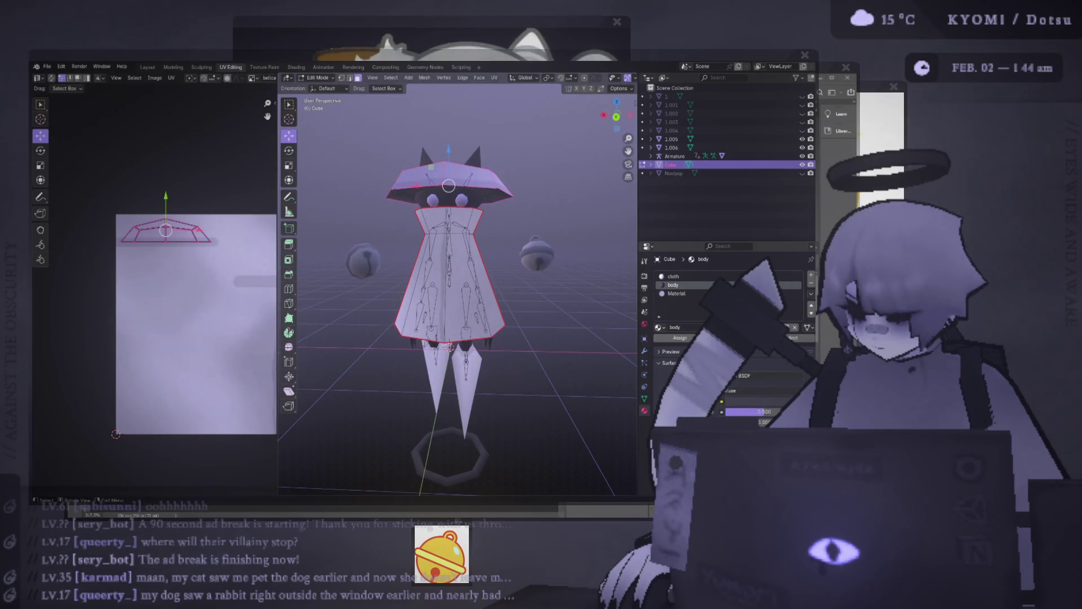
{"action": "left_click", "coordinate": [446, 259]}
{"action": "key", "text": "2"}
{"action": "mouse_move", "coordinate": [457, 282]}
{"action": "middle_mouse_down"}
{"action": "mouse_move", "coordinate": [507, 265]}
{"action": "mouse_move", "coordinate": [490, 260]}
{"action": "mouse_move", "coordinate": [485, 276]}
{"action": "middle_mouse_up"}
{"action": "key", "text": "ctrl+e"}
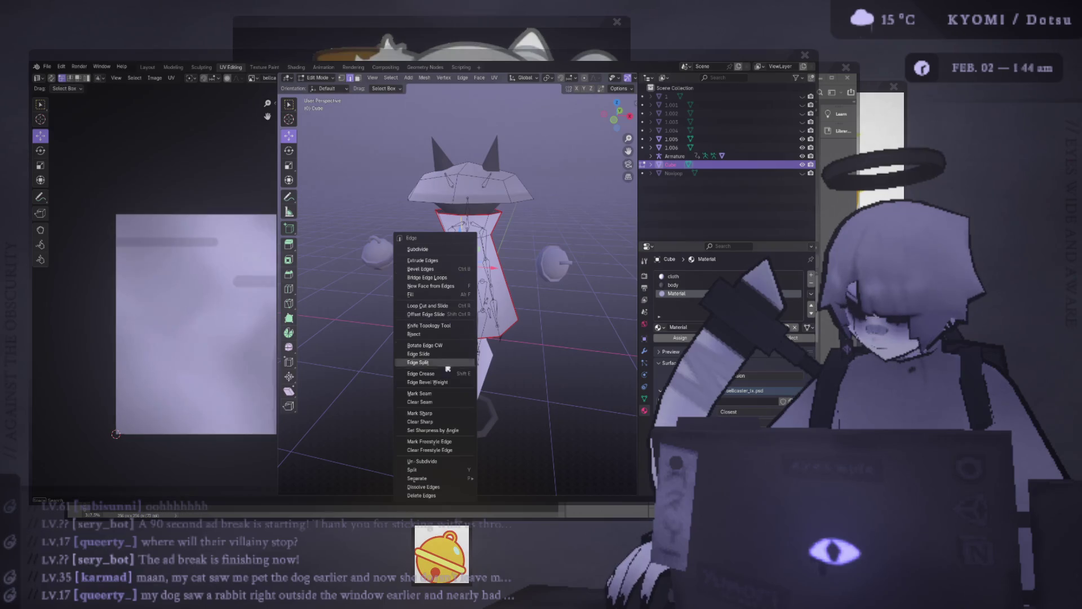
{"action": "left_click", "coordinate": [420, 347]}
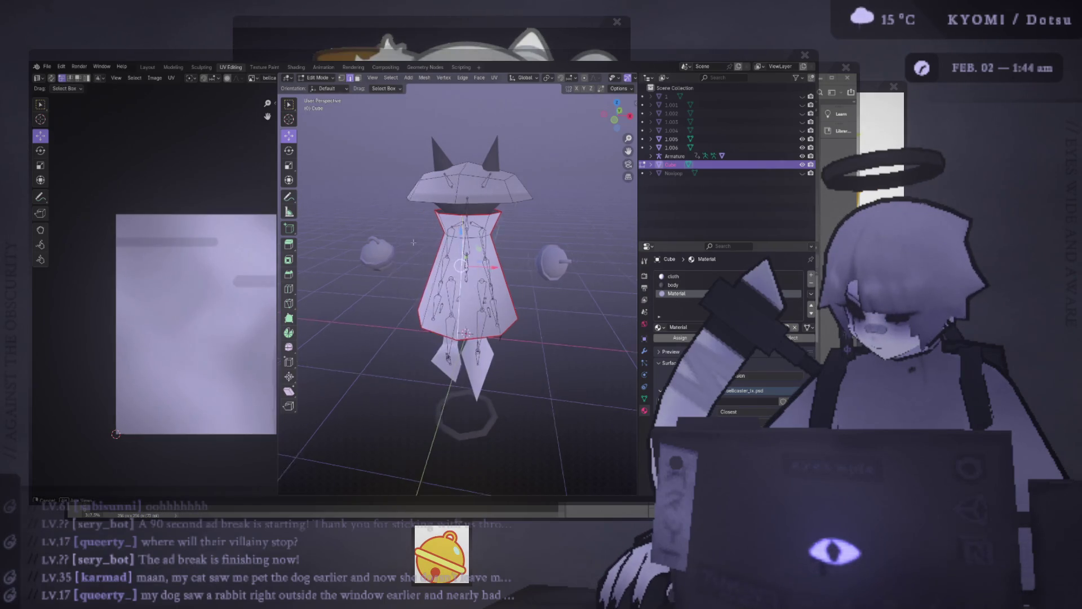
- From the back view, select the dress faces, including the top band and right slanted strip
{"action": "middle_click_drag", "start_coordinate": [419, 347], "coordinate": [468, 261]}
{"action": "key", "text": "3"}
{"action": "key", "text": "ctrl+KP_1"}
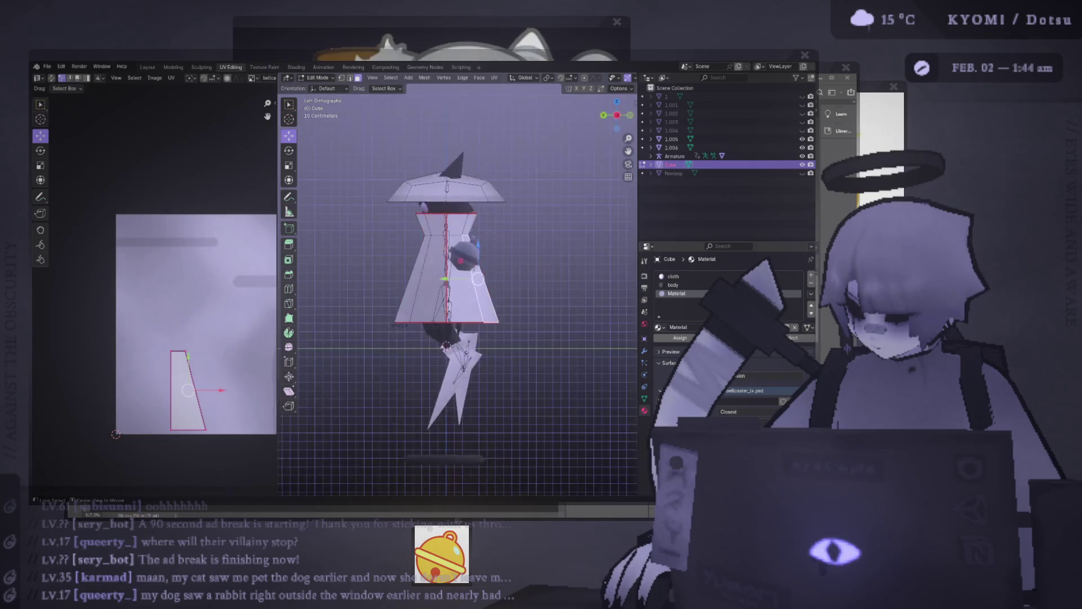
{"action": "key", "text": "ctrl+l"}
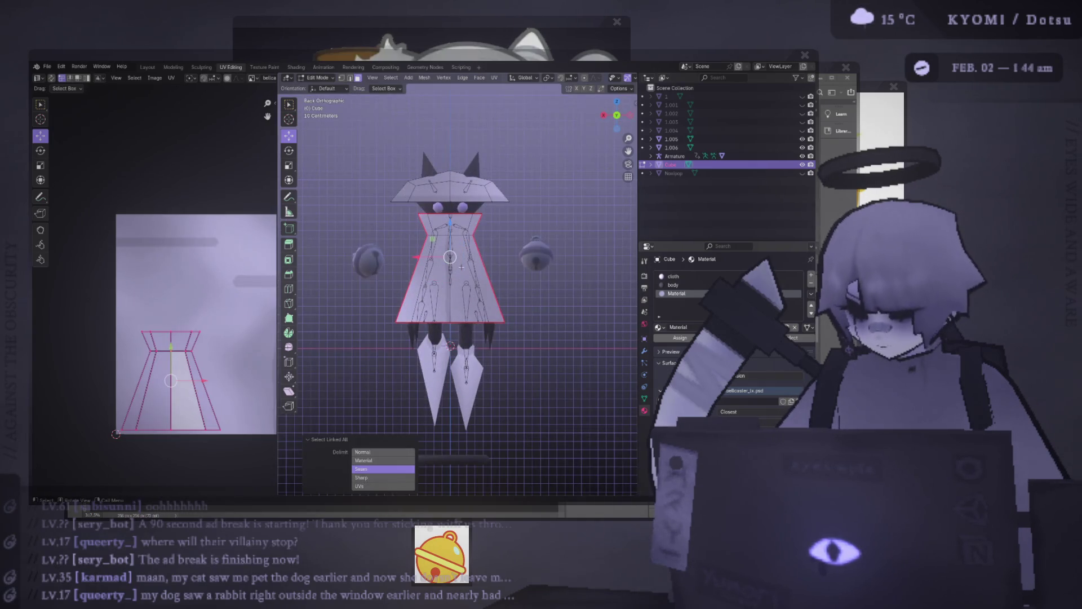
{"action": "left_click", "coordinate": [480, 224]}
{"action": "left_click", "coordinate": [480, 224], "text": "shift"}
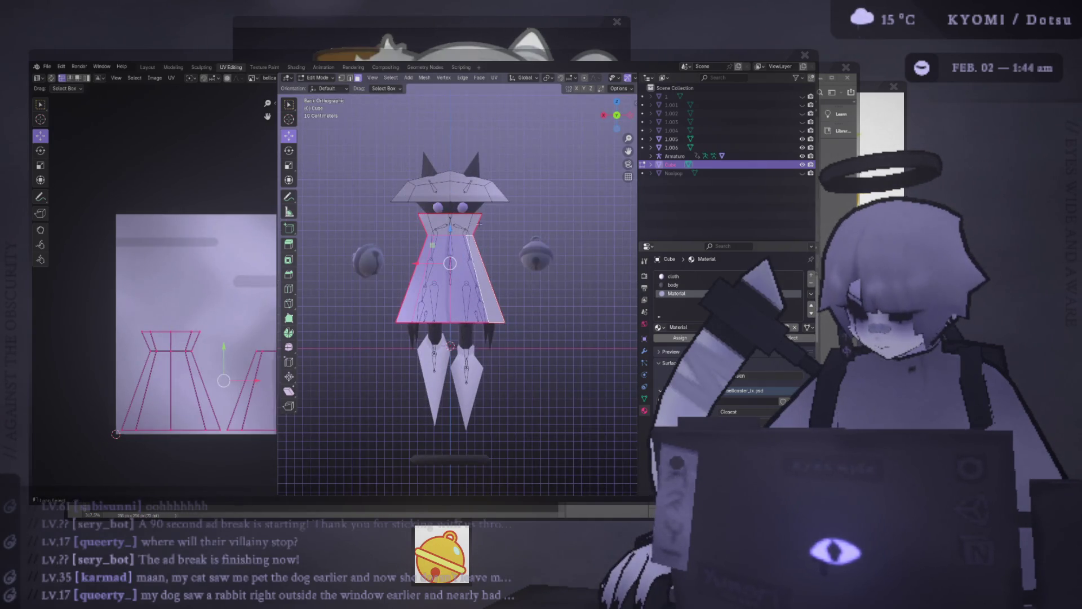
{"action": "left_click", "coordinate": [480, 226], "text": "shift"}
{"action": "scroll", "coordinate": [465, 223], "scroll_direction": "up", "scroll_amount": 3}
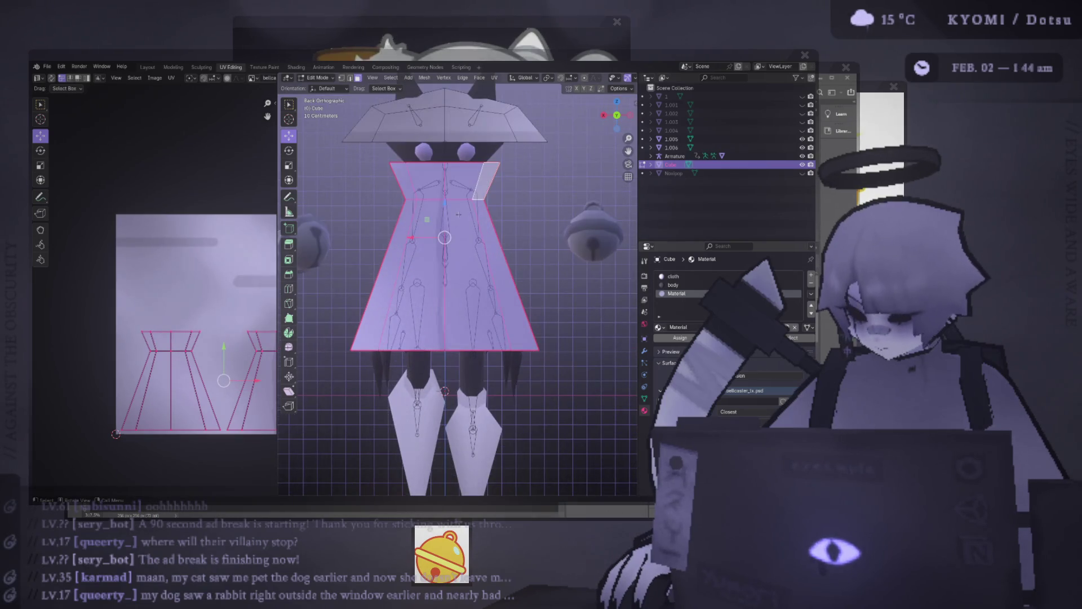
{"action": "middle_click_drag", "start_coordinate": [459, 215], "coordinate": [467, 365]}
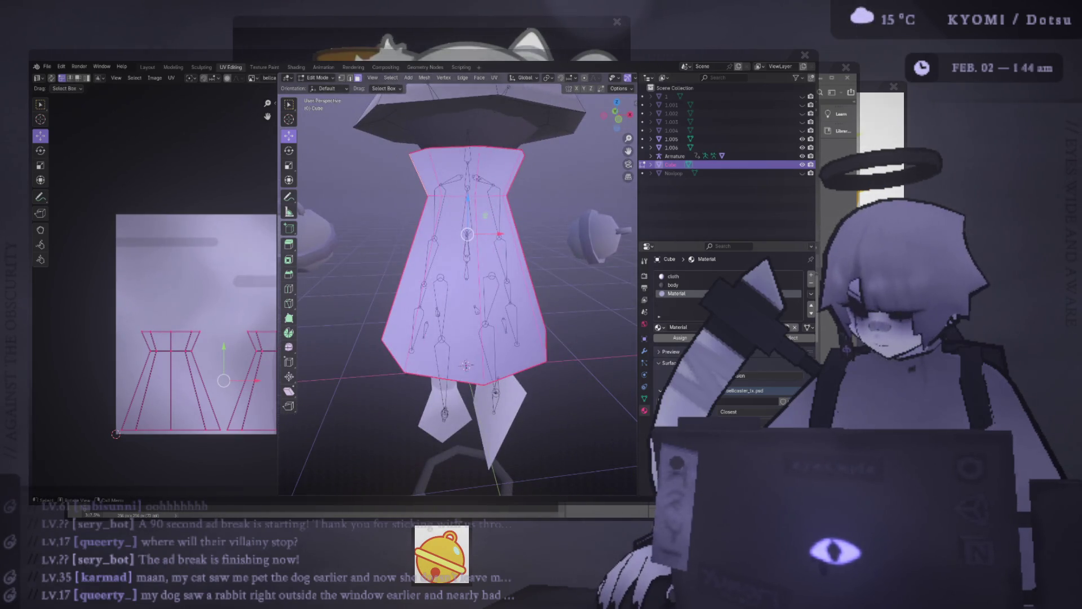
- Mark seams on the dress's centre edge, left edge loop and two other dress edges
{"action": "key", "text": "2"}
{"action": "left_click", "coordinate": [467, 335], "text": "alt"}
{"action": "key", "text": "ctrl+e"}
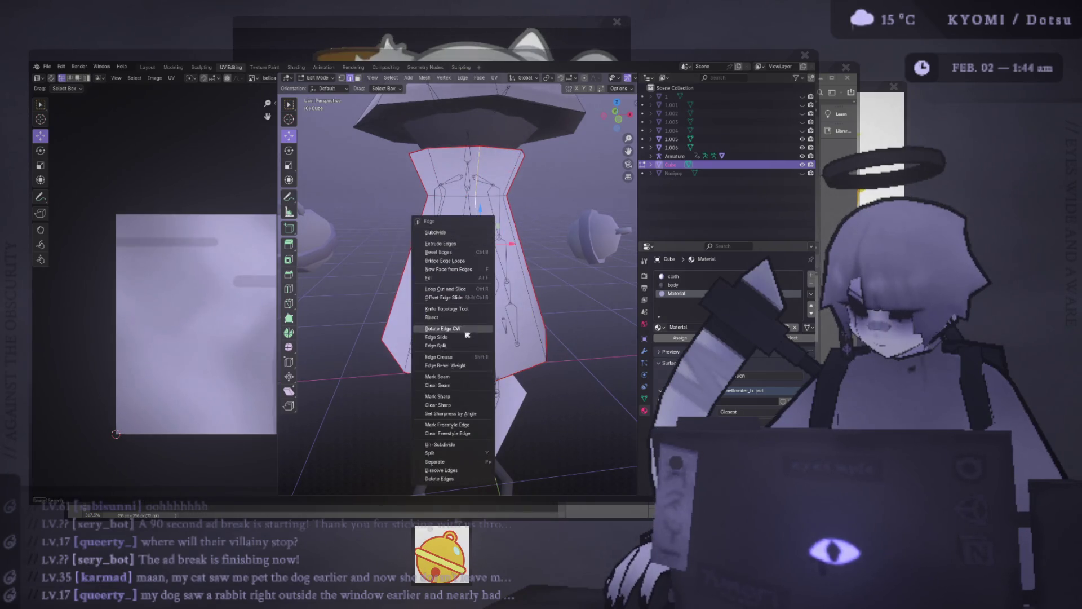
{"action": "left_click", "coordinate": [466, 377]}
{"action": "mouse_move", "coordinate": [447, 289]}
{"action": "middle_mouse_down"}
{"action": "mouse_move", "coordinate": [397, 265]}
{"action": "mouse_move", "coordinate": [375, 273]}
{"action": "middle_mouse_up"}
{"action": "left_click", "coordinate": [397, 264], "text": "alt"}
{"action": "key", "text": "ctrl+e"}
{"action": "left_click", "coordinate": [397, 265]}
{"action": "key", "text": "ctrl+e"}
{"action": "left_click", "coordinate": [397, 265]}
{"action": "key", "text": "ctrl+e"}
{"action": "left_click", "coordinate": [514, 243]}
{"action": "middle_click_drag", "start_coordinate": [514, 244], "coordinate": [455, 243]}
- Save, then project the skirt ring and neck band faces' UVs from the back view
{"action": "key", "text": "ctrl+s"}
{"action": "key", "text": "3"}
{"action": "left_click", "coordinate": [486, 232], "text": "alt"}
{"action": "left_click", "coordinate": [486, 196], "text": "alt+shift"}
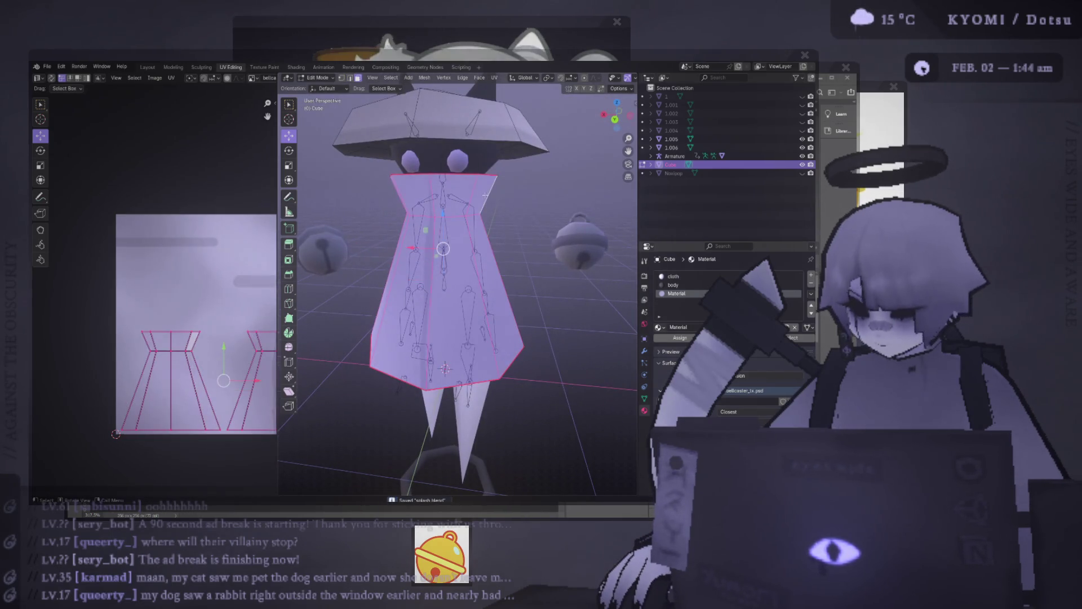
{"action": "middle_click_drag", "start_coordinate": [486, 195], "coordinate": [476, 317]}
{"action": "key", "text": "ctrl+f"}
{"action": "mouse_move", "coordinate": [475, 334]}
{"action": "left_click", "coordinate": [515, 383]}
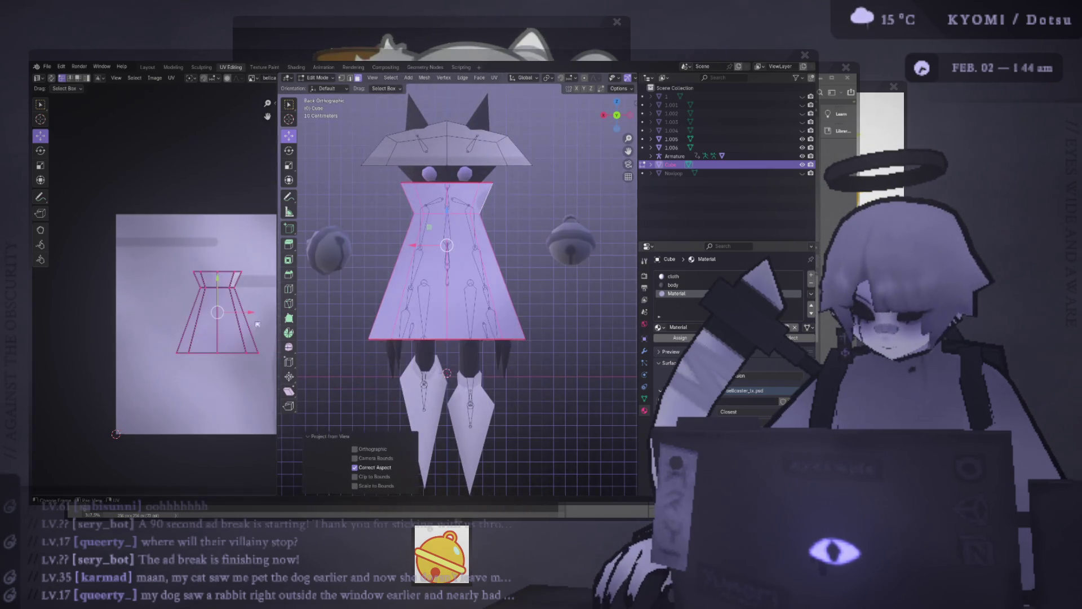
{"action": "key", "text": "Tab"}
{"action": "mouse_move", "coordinate": [381, 261]}
{"action": "middle_mouse_down"}
{"action": "mouse_move", "coordinate": [517, 266]}
{"action": "mouse_move", "coordinate": [460, 271]}
{"action": "mouse_move", "coordinate": [475, 270]}
{"action": "middle_mouse_up"}
{"action": "key", "text": "Tab"}
- Unwrap the dress faces angle-based and rotate the UV island -90 degrees
{"action": "key", "text": "ctrl+f"}
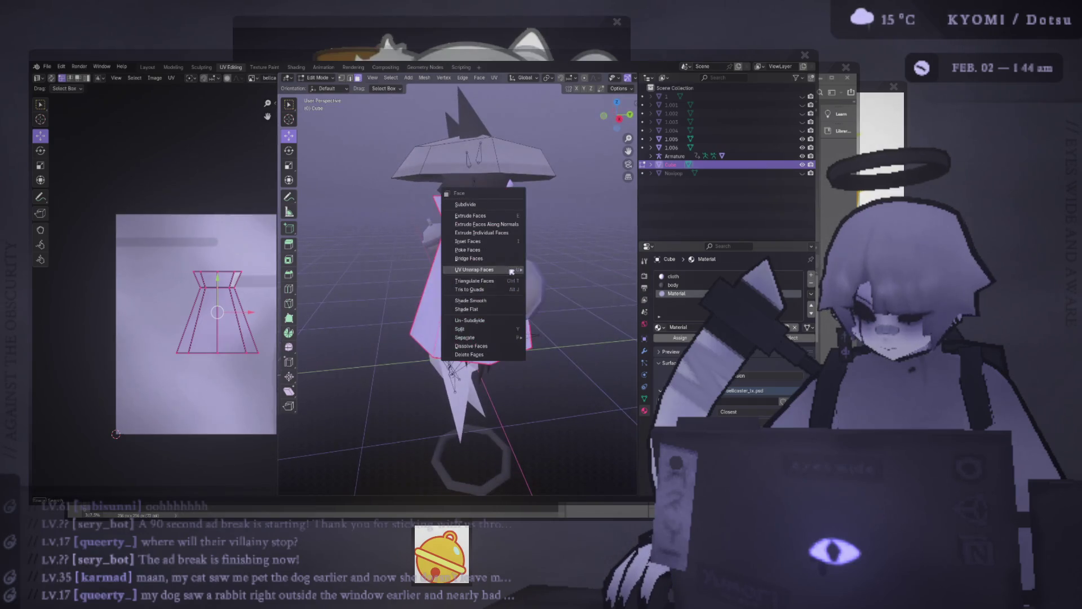
{"action": "mouse_move", "coordinate": [479, 269]}
{"action": "mouse_move", "coordinate": [559, 269]}
{"action": "left_click", "coordinate": [643, 271]}
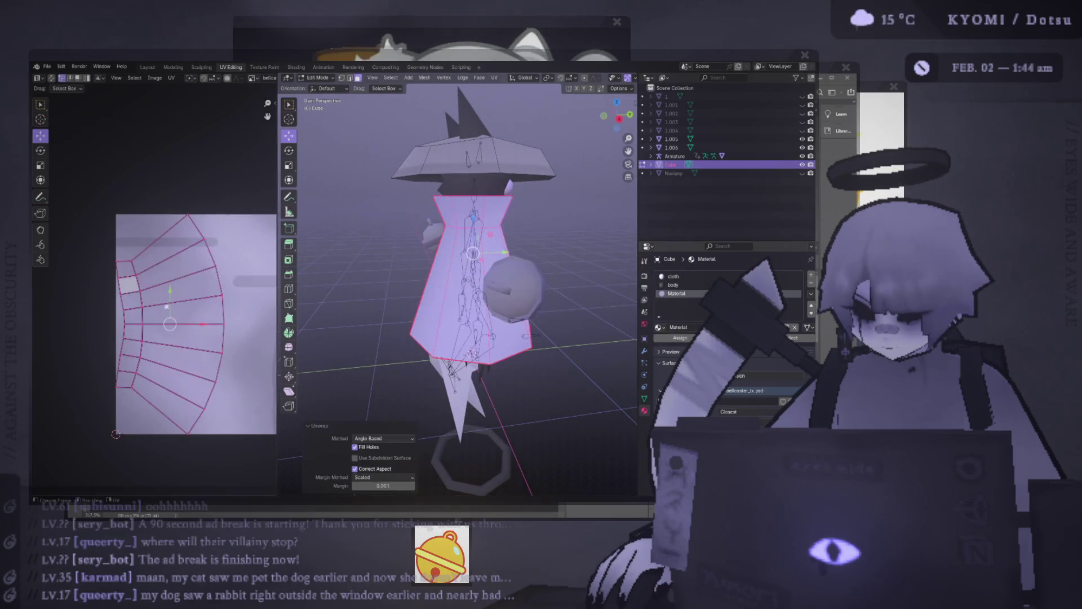
{"action": "scroll", "coordinate": [220, 325], "scroll_direction": "down", "scroll_amount": 2}
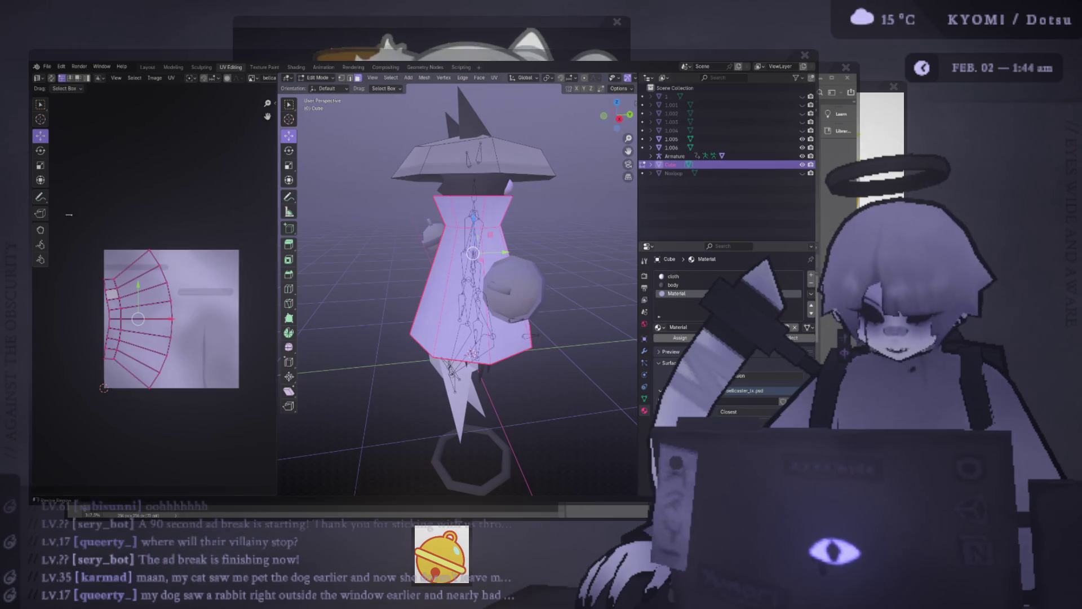
{"action": "type", "text": "r-90"}
{"action": "key", "text": "Return"}
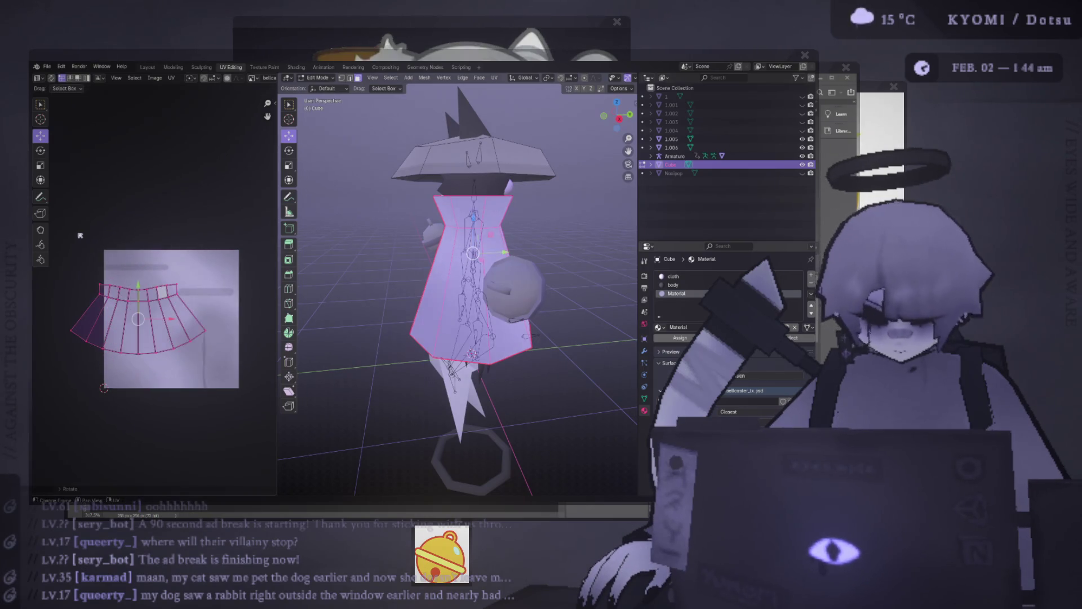
- Move the UV island right and down, shrink it, and nudge it slightly lower
{"action": "middle_click_drag", "start_coordinate": [145, 323], "coordinate": [120, 324]}
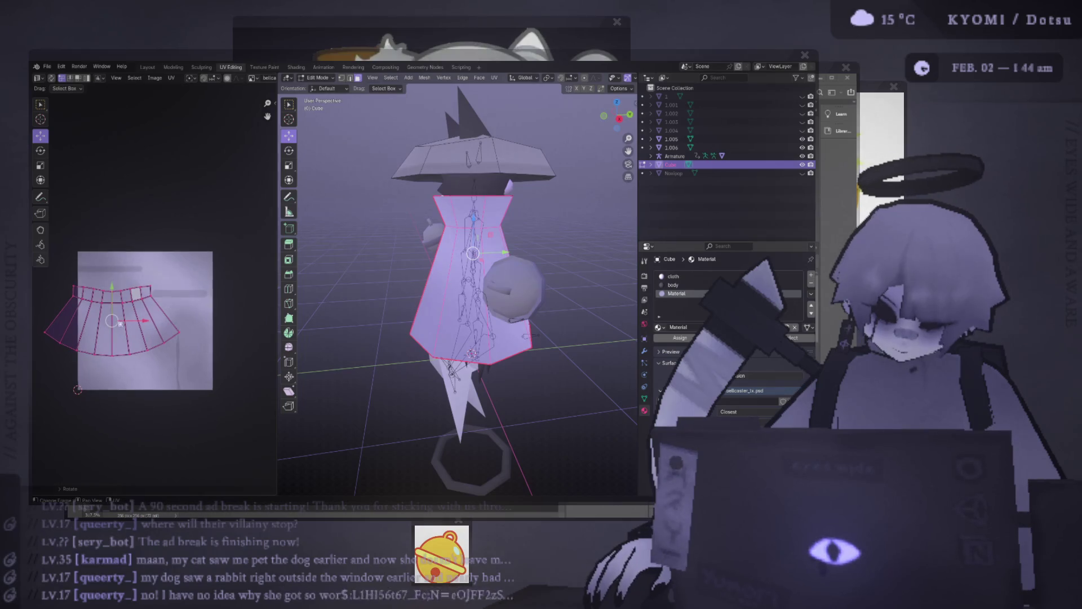
{"action": "key", "text": "g"}
{"action": "left_click", "coordinate": [152, 338]}
{"action": "key", "text": "s"}
{"action": "left_click", "coordinate": [527, 336]}
{"action": "key", "text": "Tab"}
{"action": "mouse_move", "coordinate": [527, 337]}
{"action": "middle_mouse_down"}
{"action": "mouse_move", "coordinate": [581, 273]}
{"action": "mouse_move", "coordinate": [550, 254]}
{"action": "middle_mouse_up"}
{"action": "key", "text": "Tab"}
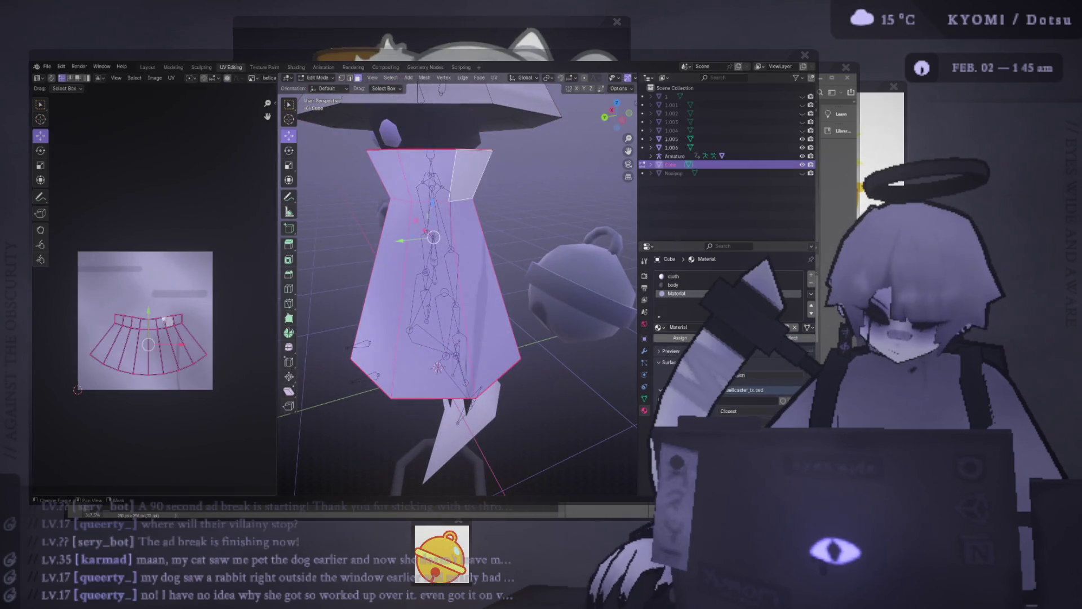
{"action": "left_click_drag", "start_coordinate": [151, 324], "coordinate": [151, 335]}
- From the back view, slightly enlarge the UV island, then bring up the Photoshop texture
{"action": "mouse_move", "coordinate": [524, 282]}
{"action": "middle_mouse_down"}
{"action": "mouse_move", "coordinate": [488, 280]}
{"action": "mouse_move", "coordinate": [479, 265]}
{"action": "middle_mouse_up"}
{"action": "key", "text": "ctrl+KP_1"}
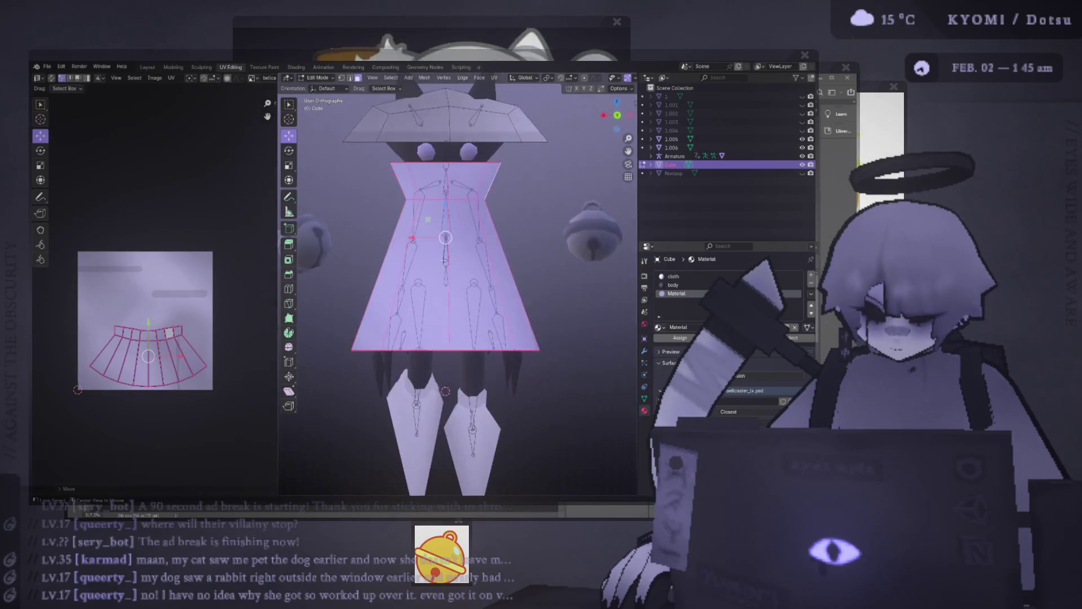
{"action": "key", "text": "s"}
{"action": "left_click", "coordinate": [215, 339]}
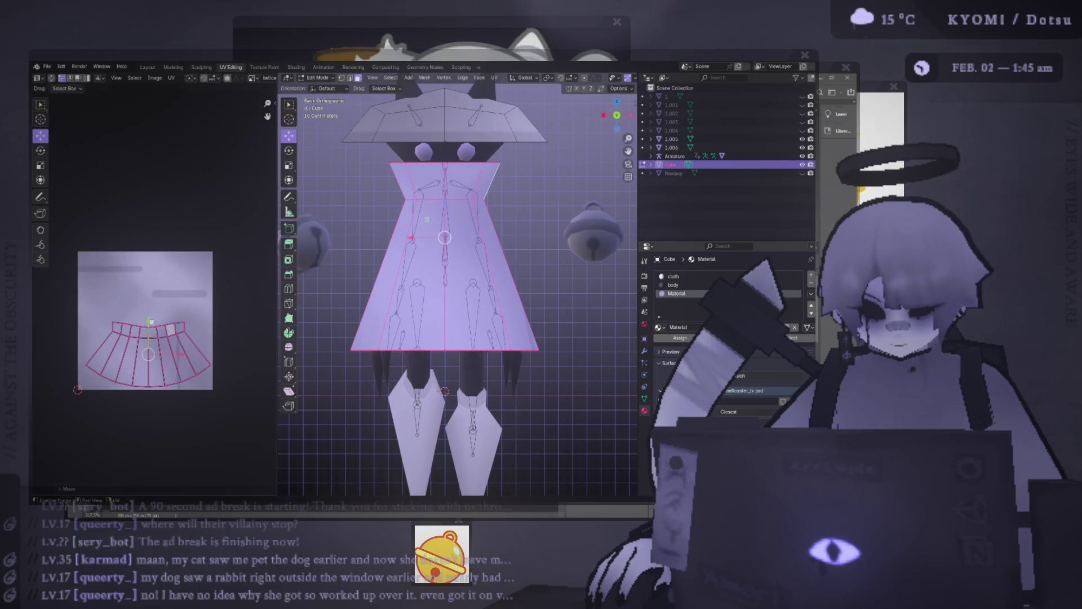
{"action": "key", "text": "alt+Tab"}
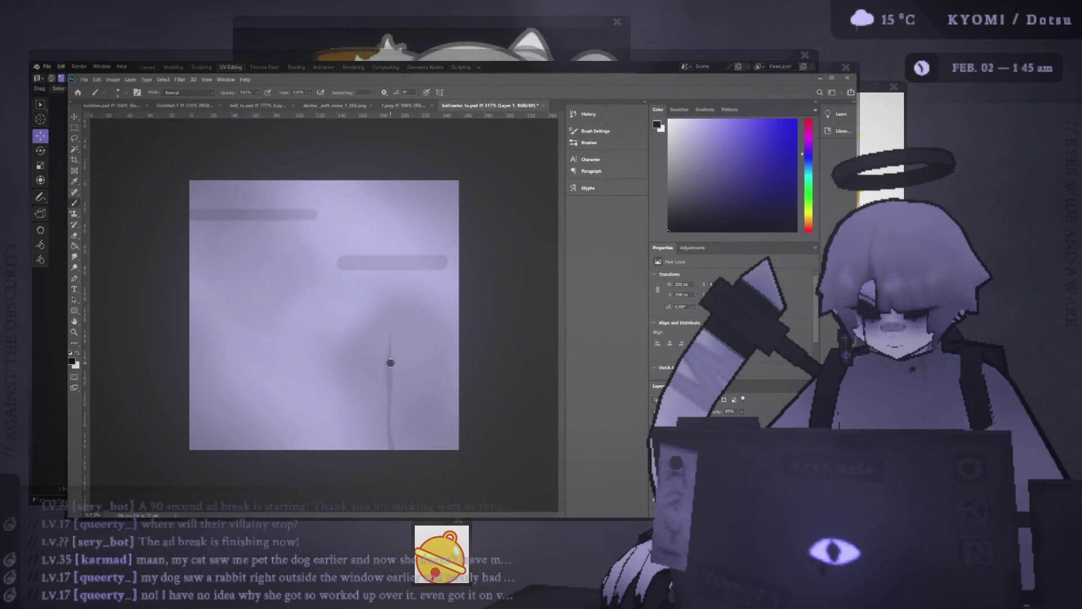
- Save the texture and return to Layer 7, keeping the vertical stroke intact
{"action": "key", "text": "ctrl+s"}
{"action": "key", "text": "v"}
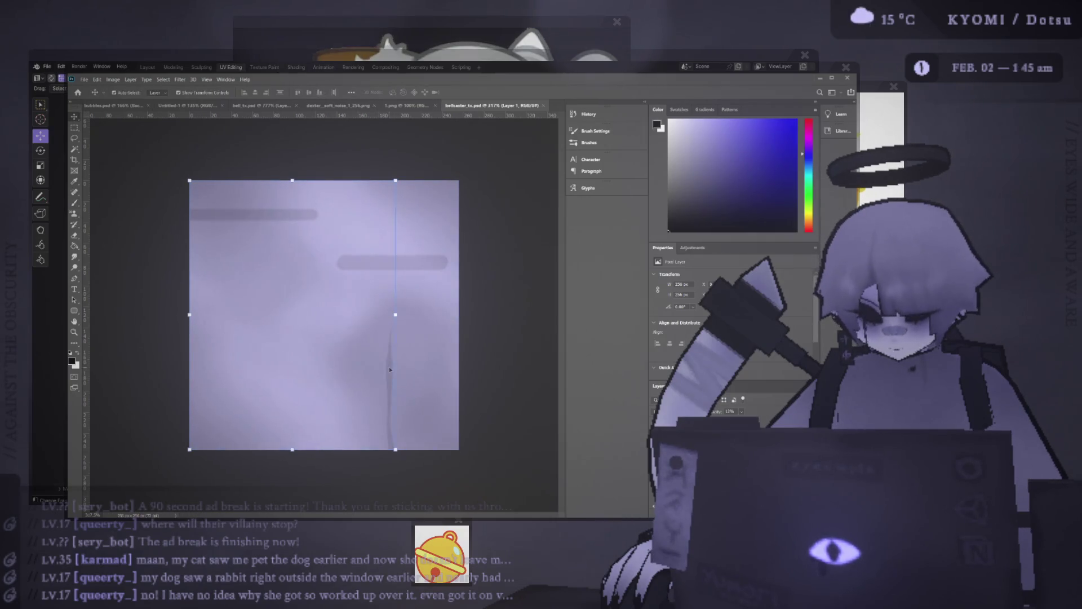
{"action": "key", "text": "m"}
{"action": "key", "text": "Delete"}
{"action": "key", "text": "ctrl+z"}
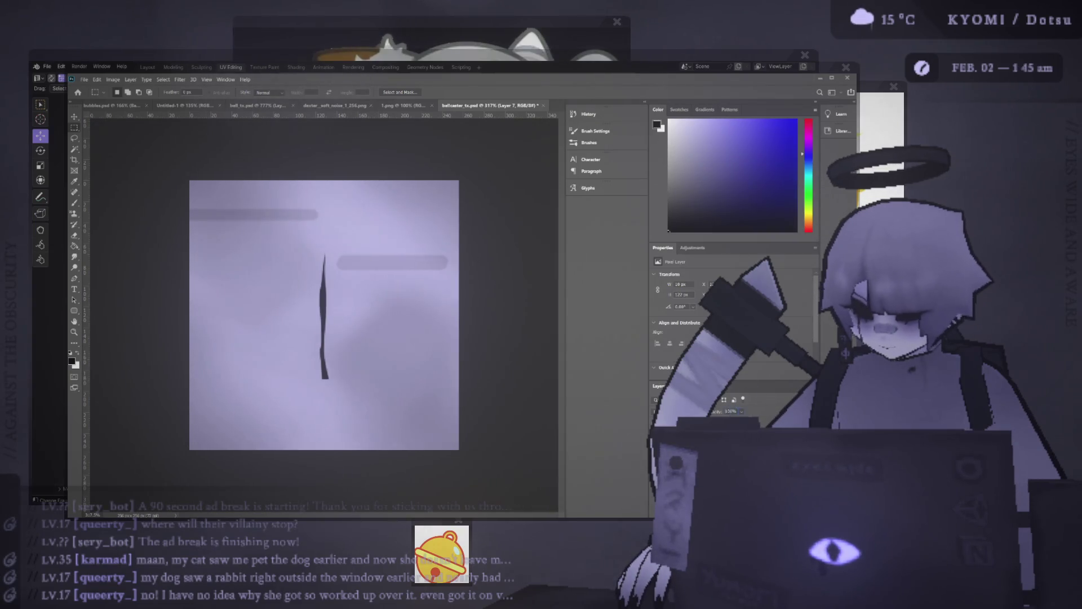
{"action": "key", "text": "alt+["}
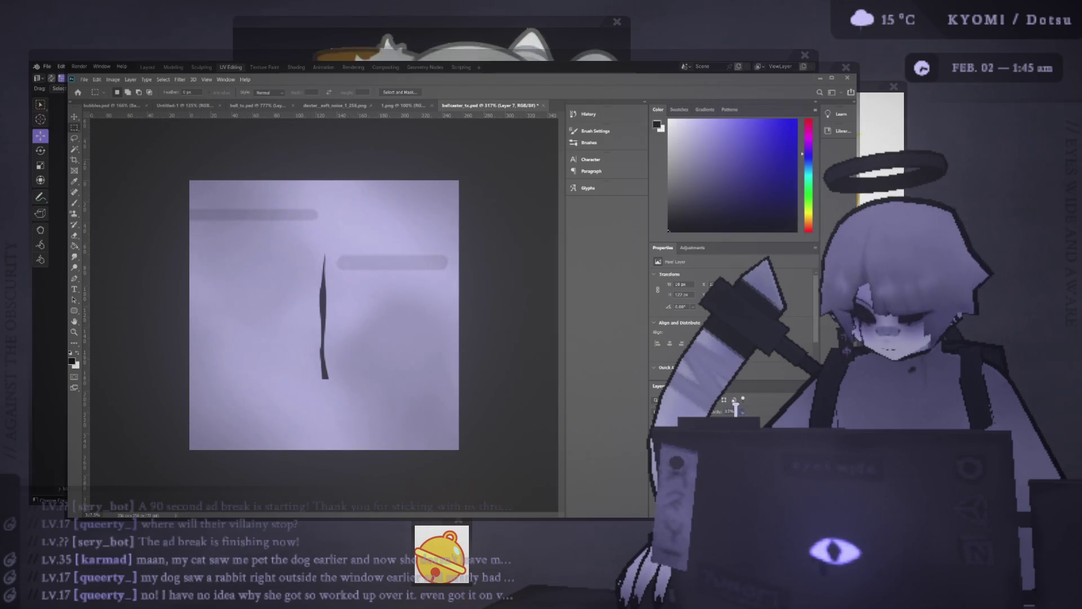
{"action": "key", "text": "alt+bracketright"}
{"action": "key", "text": "ctrl+z"}
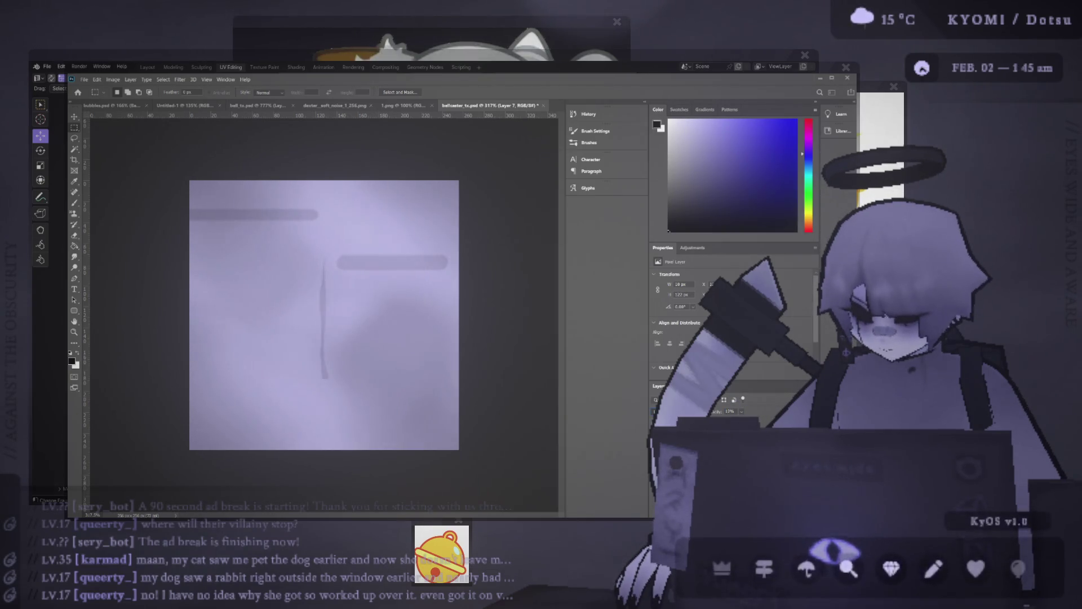
{"action": "key", "text": "ctrl+shift+z"}
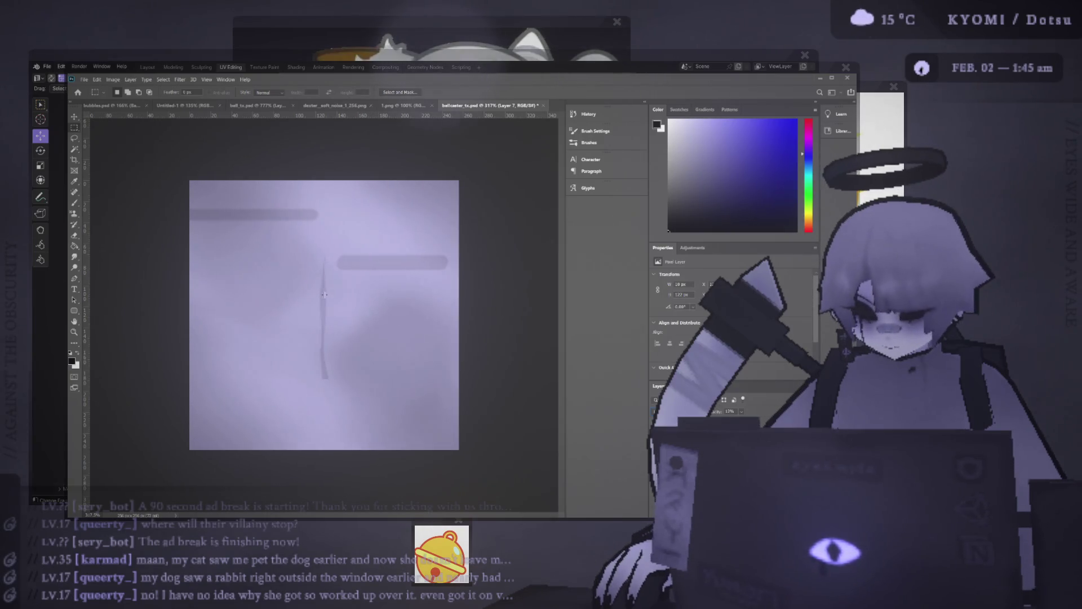
- Move the vertical stroke down the canvas and slightly right, then return to Blender
{"action": "key", "text": "v"}
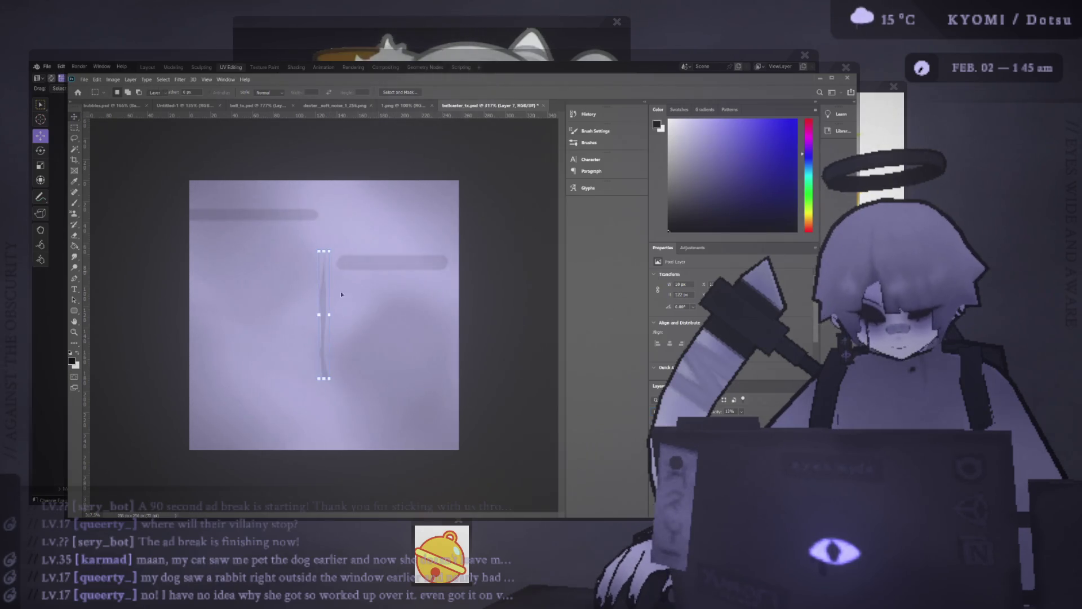
{"action": "left_click_drag", "start_coordinate": [332, 306], "coordinate": [321, 327], "text": "ctrl"}
{"action": "left_click_drag", "start_coordinate": [323, 386], "coordinate": [333, 379]}
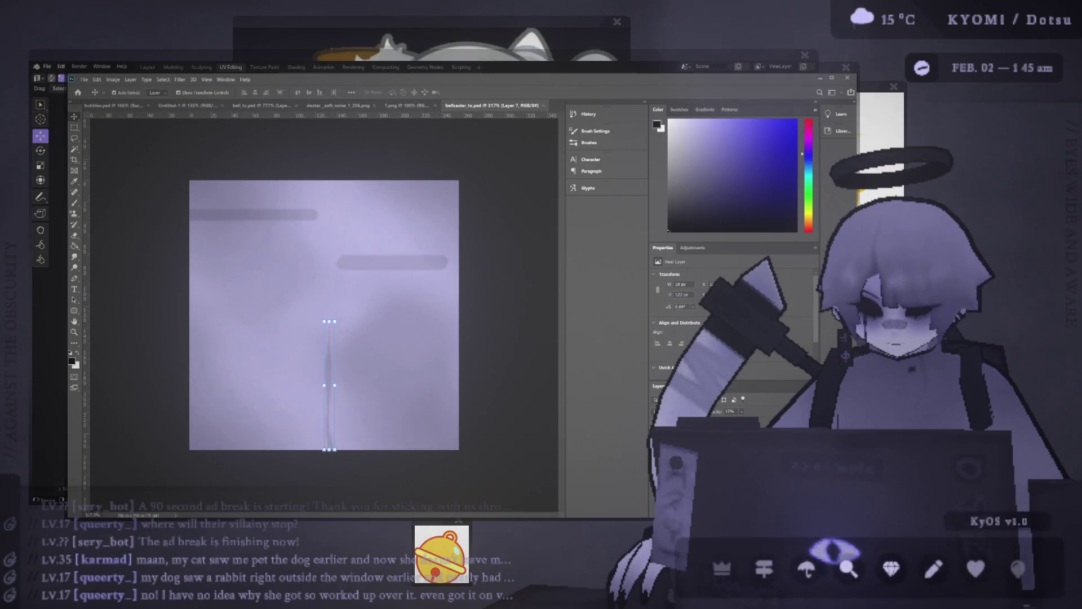
{"action": "key", "text": "alt+Tab"}
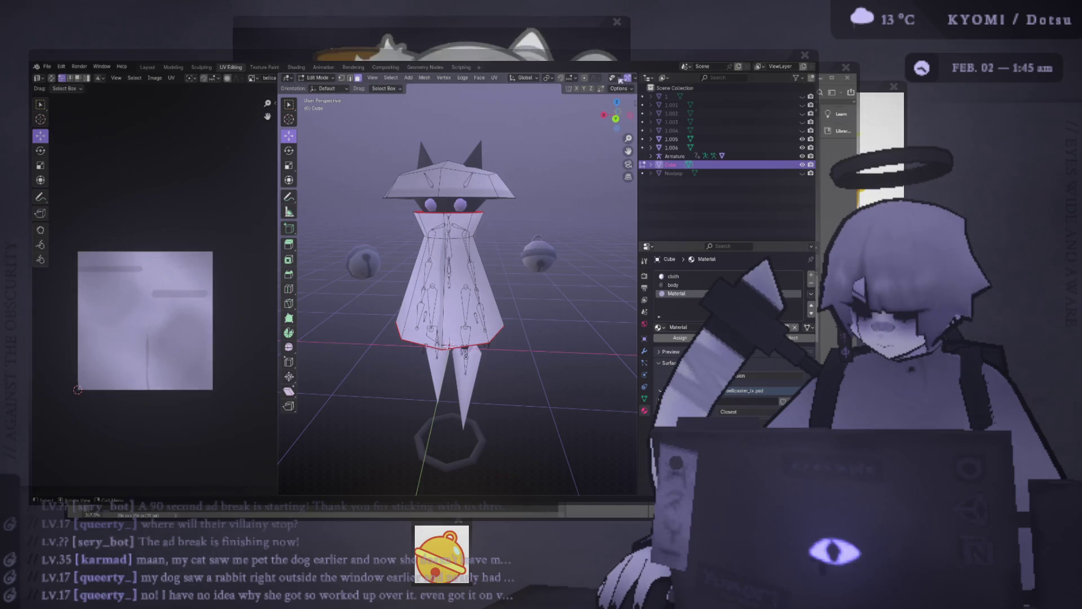
- Select the whole dress mesh up to its seams, abandoning a trial move and flip
{"action": "middle_click_drag", "start_coordinate": [321, 225], "coordinate": [480, 237]}
{"action": "key", "text": "Tab"}
{"action": "key", "text": "Tab"}
{"action": "scroll", "coordinate": [480, 237], "scroll_direction": "up", "scroll_amount": 3}
{"action": "left_click", "coordinate": [492, 234]}
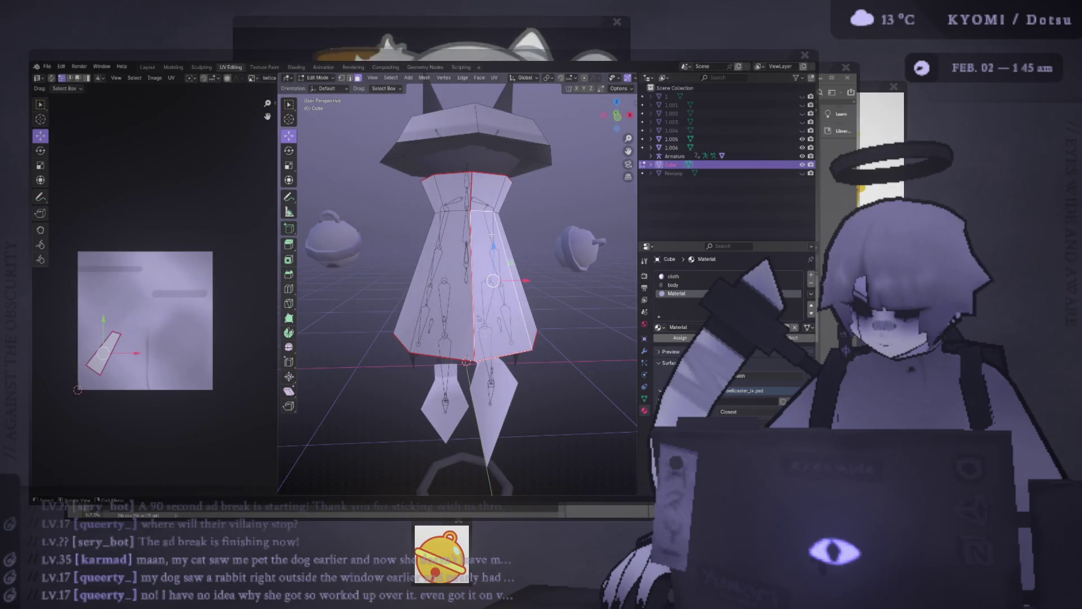
{"action": "middle_click_drag", "start_coordinate": [479, 234], "coordinate": [595, 241]}
{"action": "key", "text": "ctrl+l"}
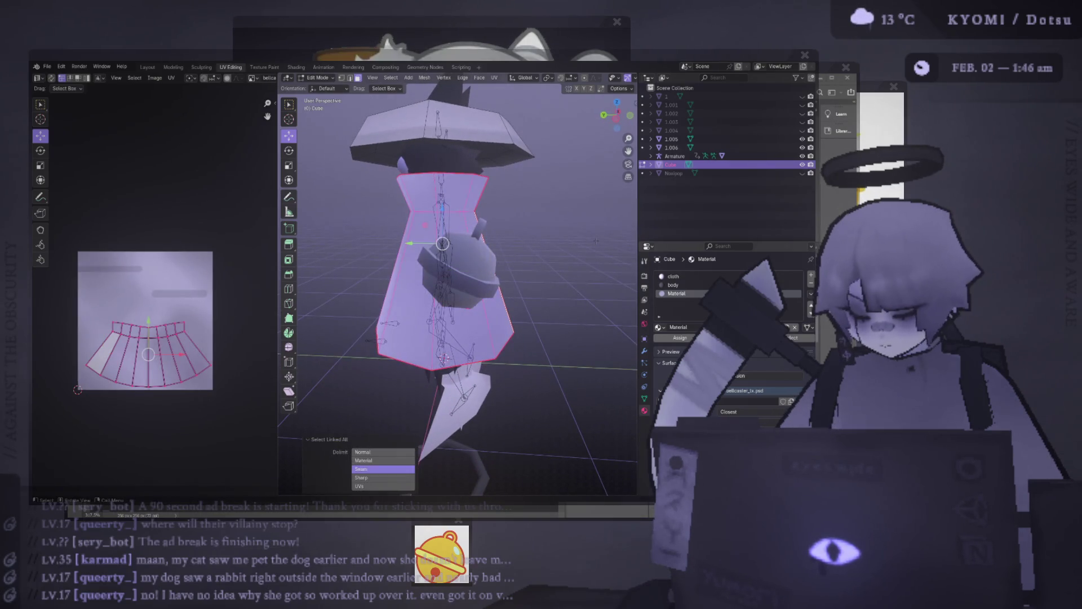
{"action": "key", "text": "g"}
{"action": "key", "text": "z"}
{"action": "key", "text": "z"}
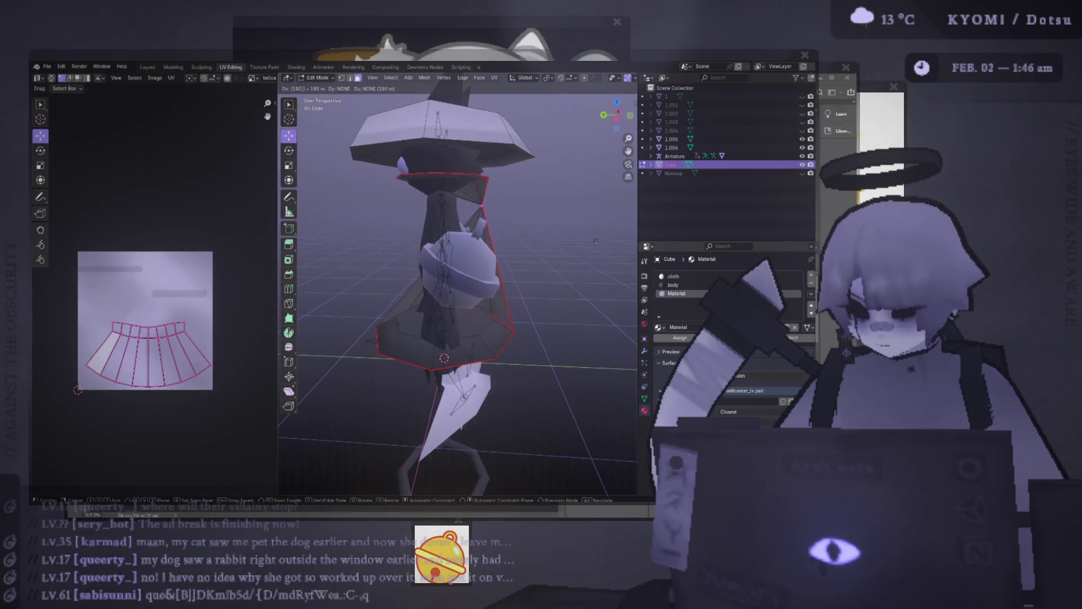
{"action": "key", "text": "Escape"}
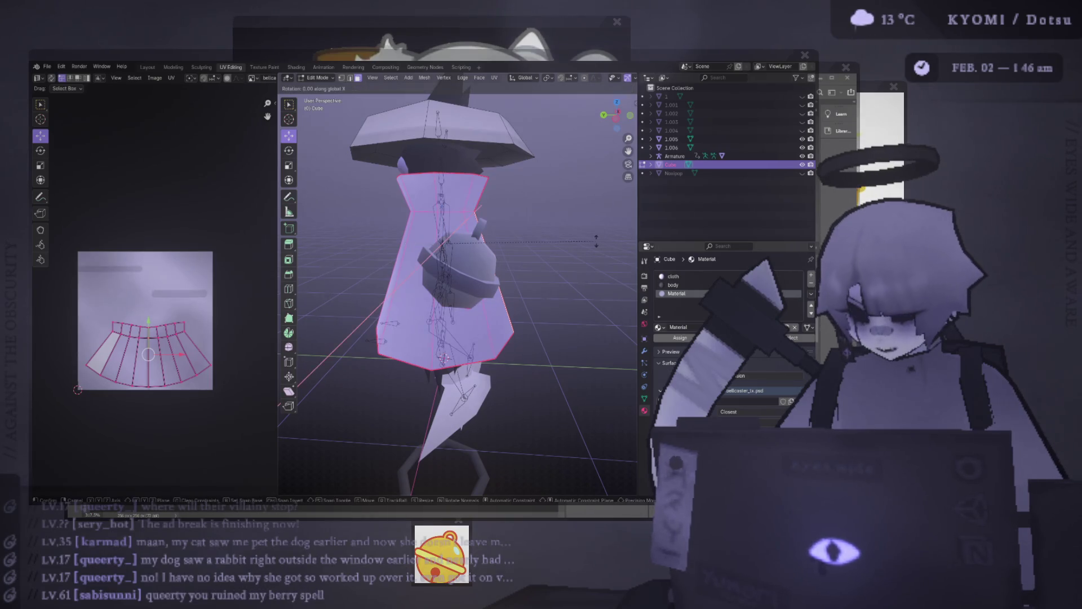
{"action": "key", "text": "ctrl+m"}
{"action": "key", "text": "ctrl+z"}
- Rotate the selected dress mesh 180 degrees around the Z axis
{"action": "key", "text": "r"}
{"action": "key", "text": "z"}
{"action": "key", "text": "1"}
{"action": "key", "text": "8"}
{"action": "key", "text": "0"}
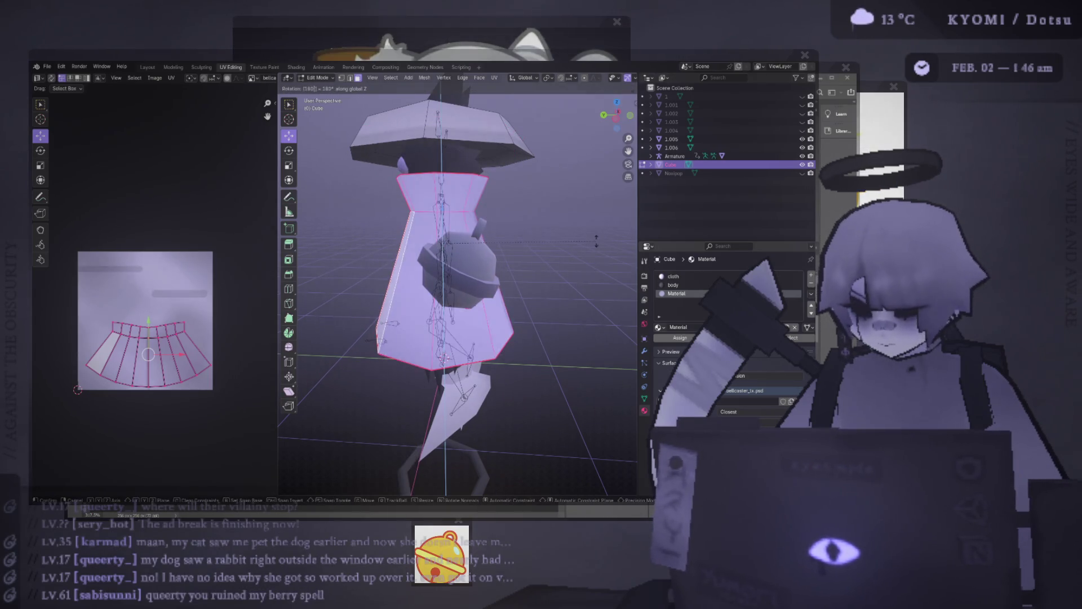
{"action": "key", "text": "Return"}
{"action": "middle_click_drag", "start_coordinate": [563, 227], "coordinate": [237, 233]}
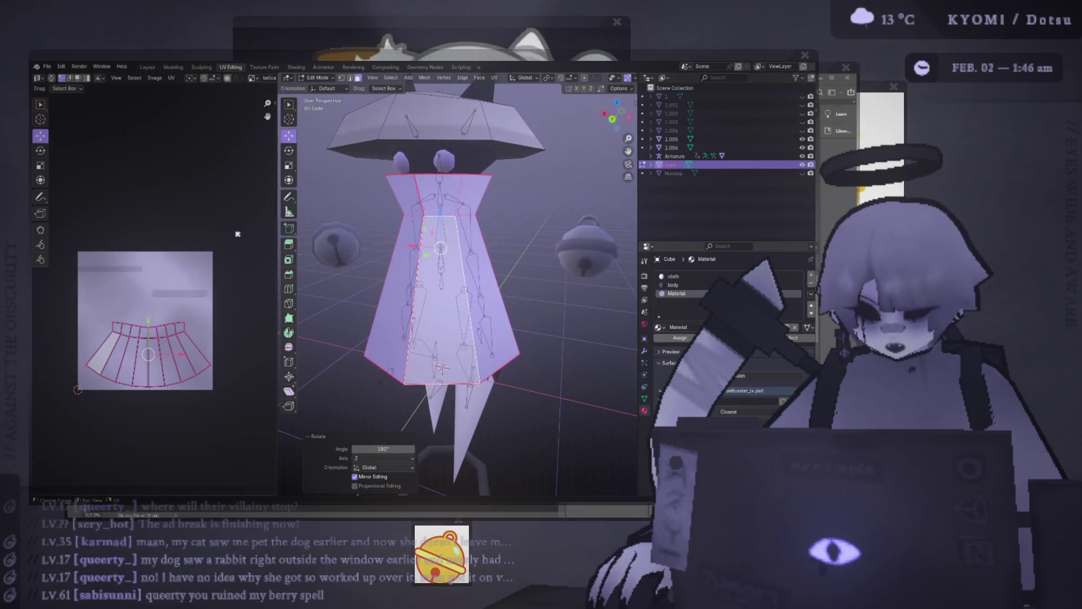
{"action": "left_click_drag", "start_coordinate": [276, 215], "coordinate": [212, 215]}
- Return to Object Mode, hide the grid and rig overlays, and switch to Photoshop
{"action": "key", "text": "Tab"}
{"action": "scroll", "coordinate": [325, 192], "scroll_direction": "down", "scroll_amount": 3}
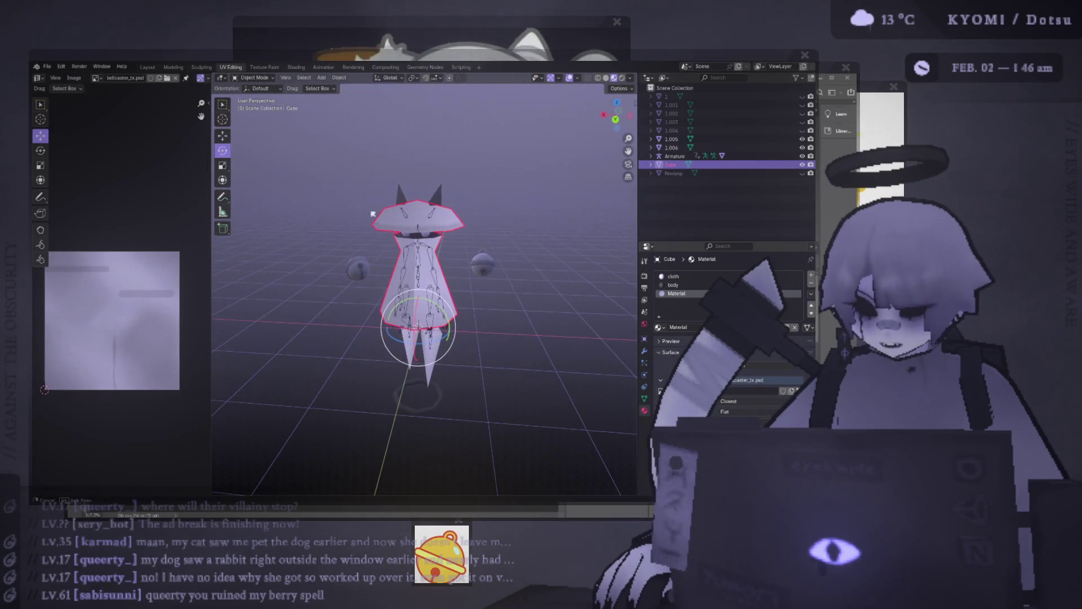
{"action": "middle_click_drag", "start_coordinate": [325, 192], "coordinate": [395, 158]}
{"action": "left_click", "coordinate": [569, 78]}
{"action": "middle_click_drag", "start_coordinate": [518, 129], "coordinate": [479, 158]}
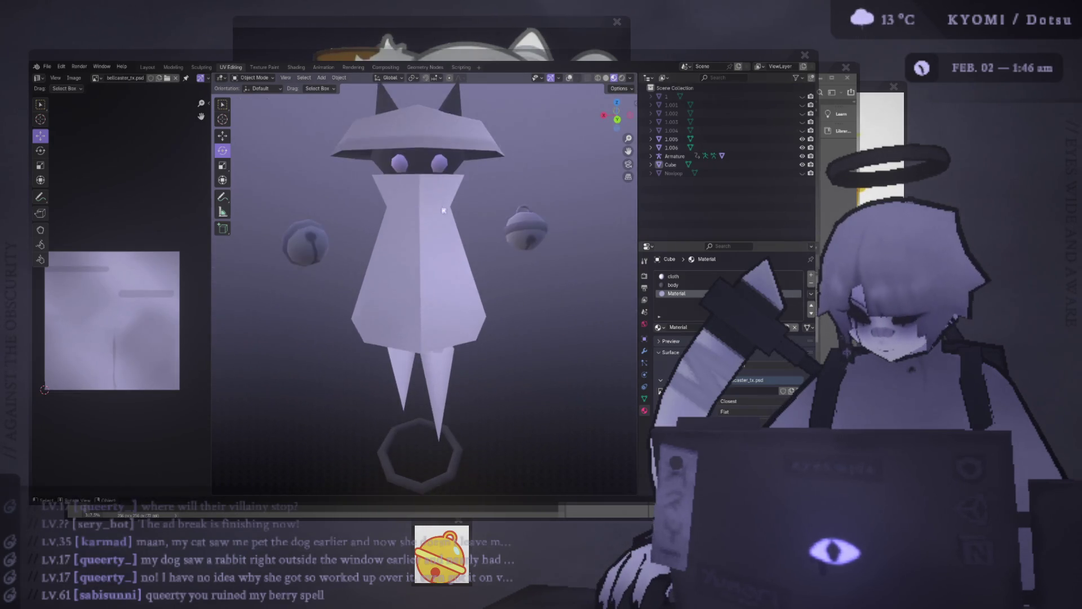
{"action": "key", "text": "alt+Tab"}
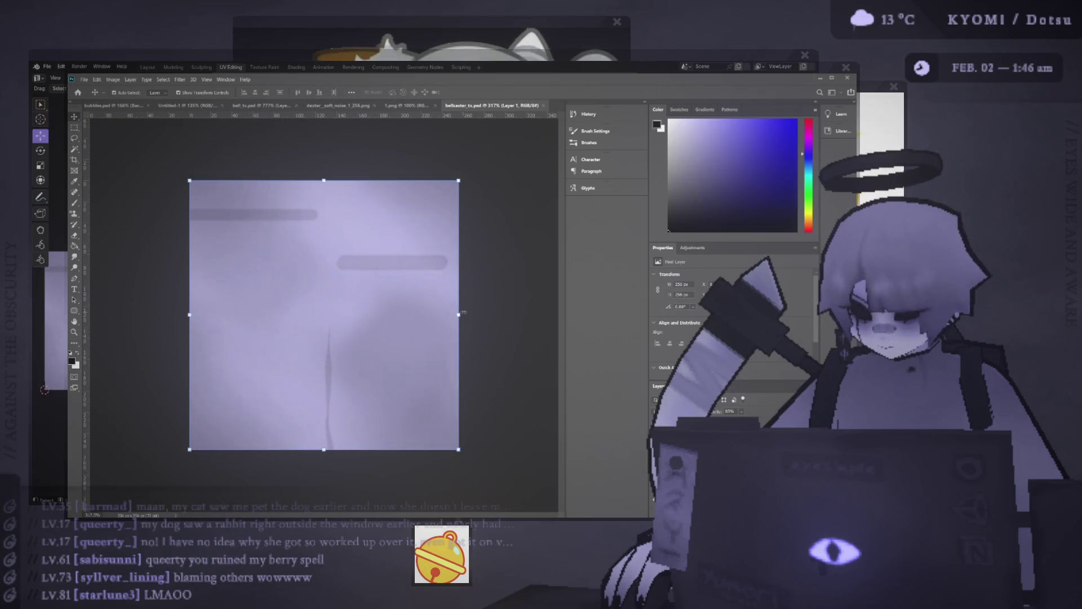
- Free-transform the texture layer about -90°, commit it, and return to Blender
{"action": "key", "text": "ctrl+t"}
{"action": "left_click_drag", "start_coordinate": [460, 179], "coordinate": [460, 179]}
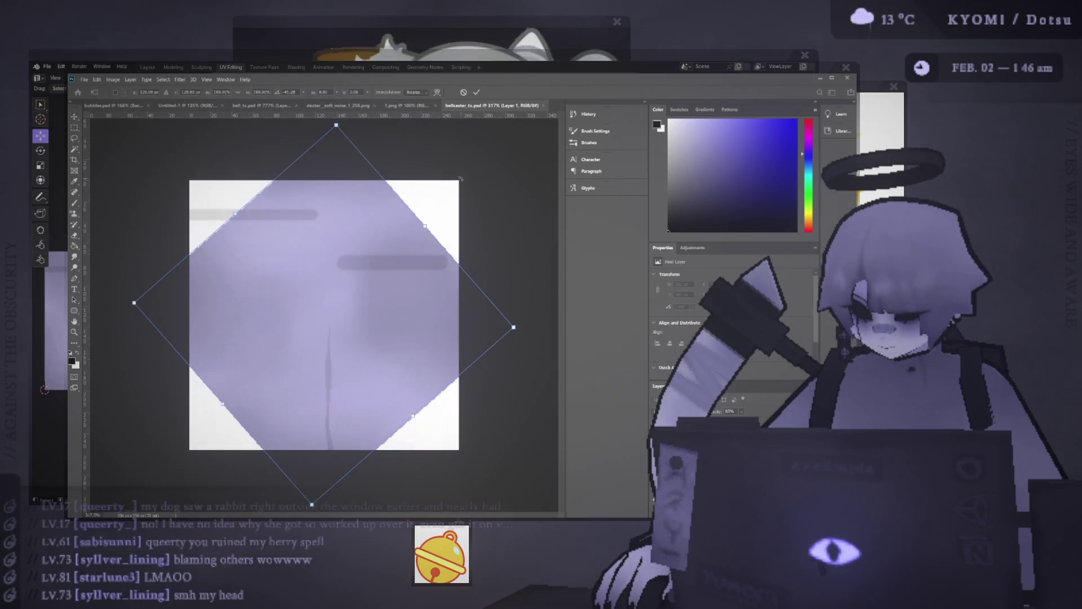
{"action": "left_click", "coordinate": [465, 93]}
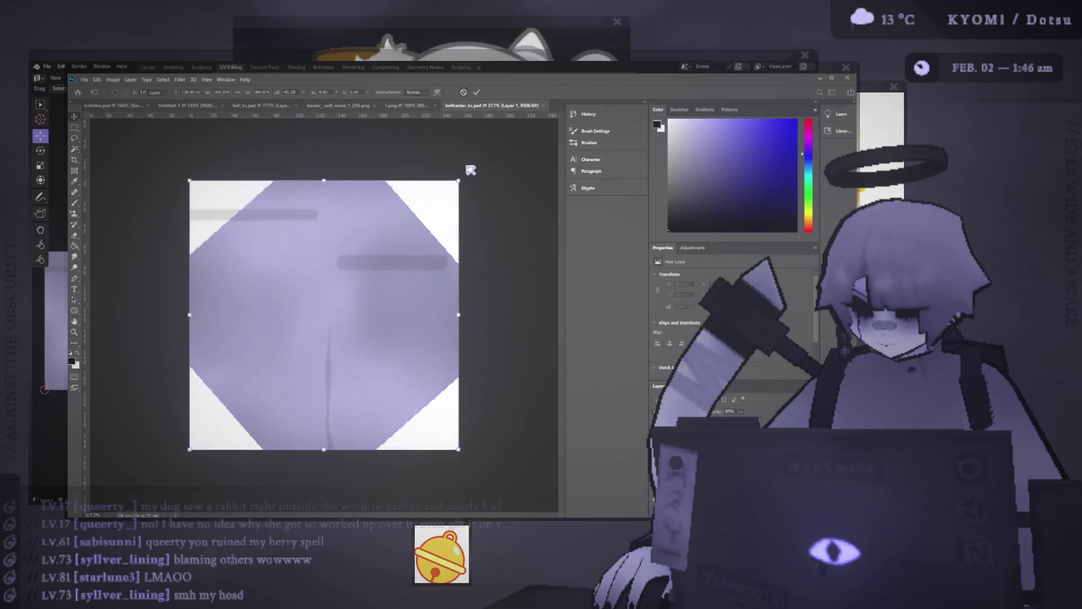
{"action": "key", "text": "ctrl+t"}
{"action": "left_click_drag", "start_coordinate": [231, 171], "coordinate": [184, 175]}
{"action": "left_click_drag", "start_coordinate": [185, 173], "coordinate": [185, 173]}
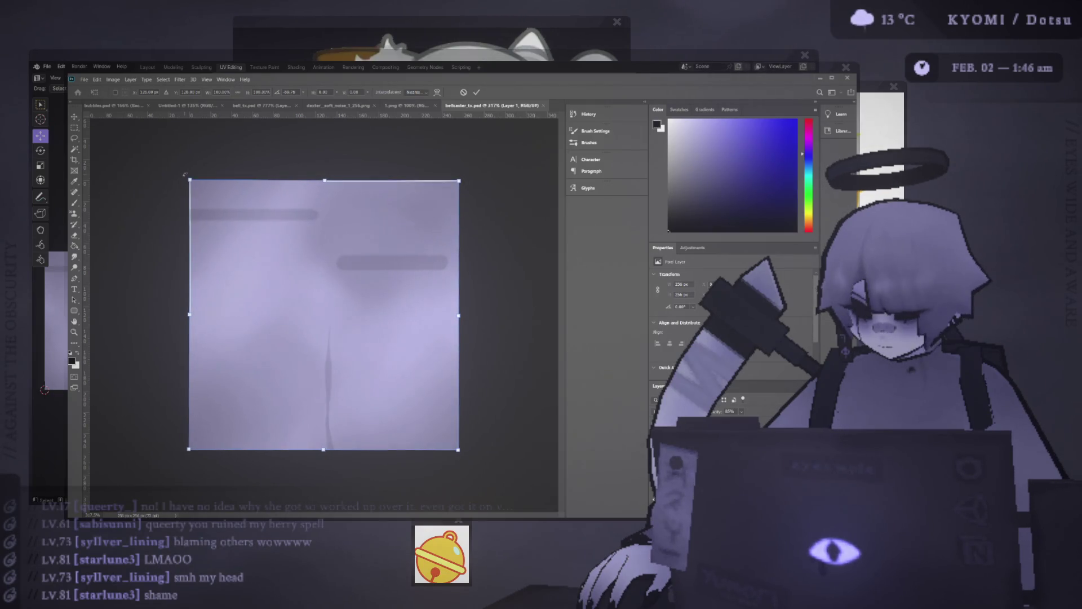
{"action": "left_click", "coordinate": [482, 93]}
{"action": "key", "text": "alt+Tab"}
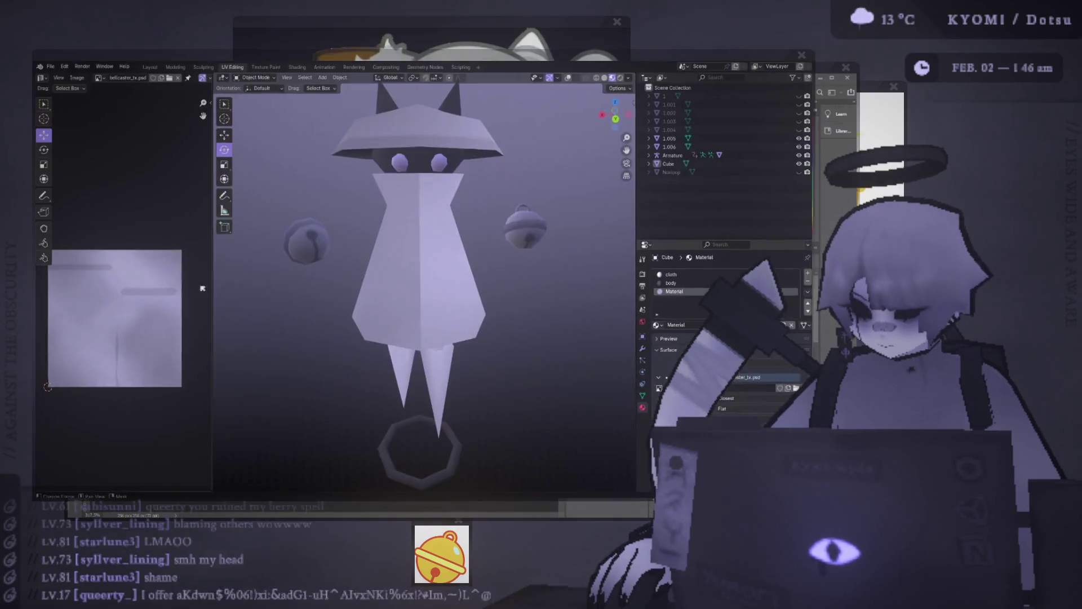
- Orbit to inspect the rotated dress texture, then select the Cube dress object
{"action": "scroll", "coordinate": [298, 277], "scroll_direction": "down", "scroll_amount": 3}
{"action": "mouse_move", "coordinate": [298, 277]}
{"action": "middle_mouse_down"}
{"action": "mouse_move", "coordinate": [305, 259]}
{"action": "mouse_move", "coordinate": [298, 277]}
{"action": "middle_mouse_up"}
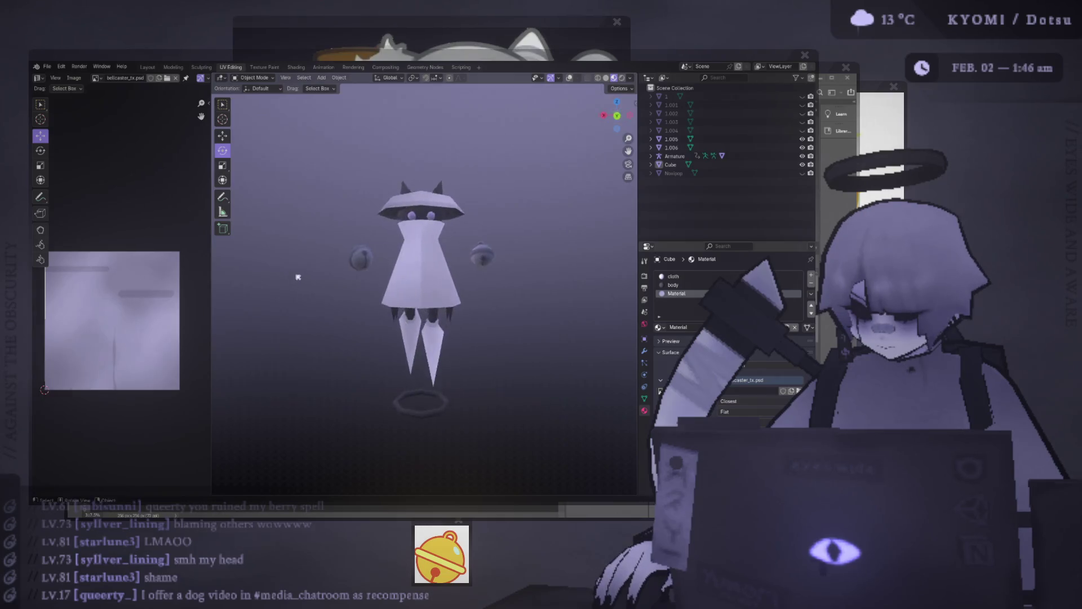
{"action": "key", "text": "alt+Tab"}
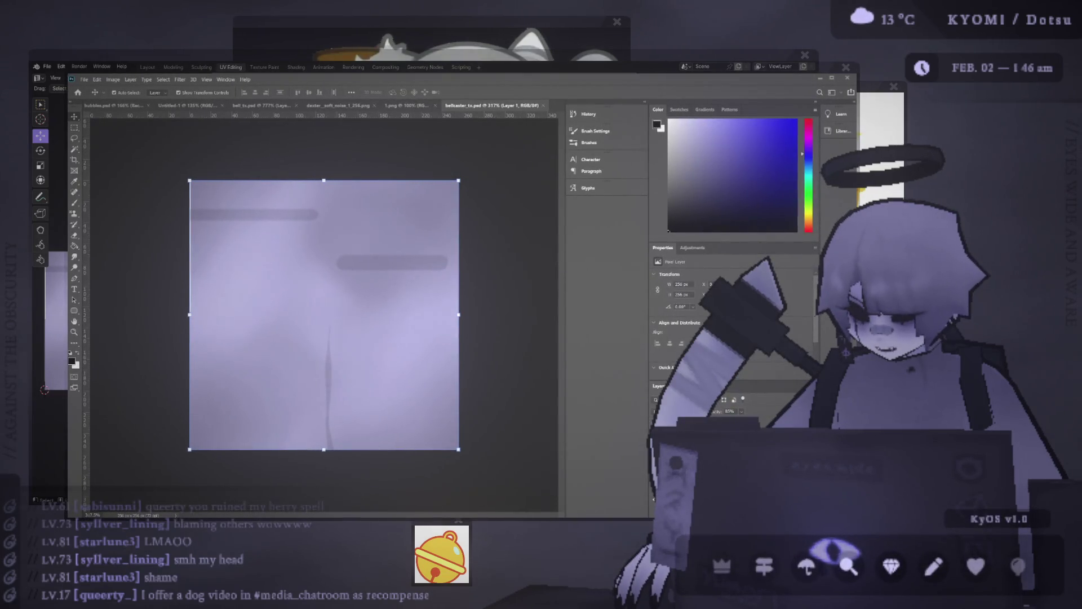
{"action": "key", "text": "alt+Tab"}
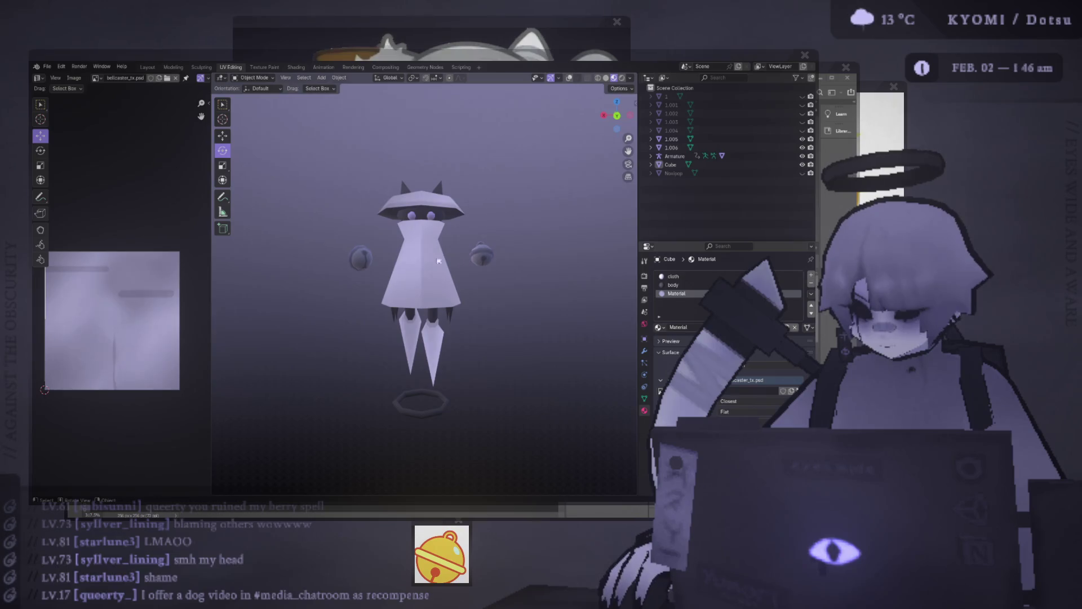
{"action": "left_click", "coordinate": [671, 165]}
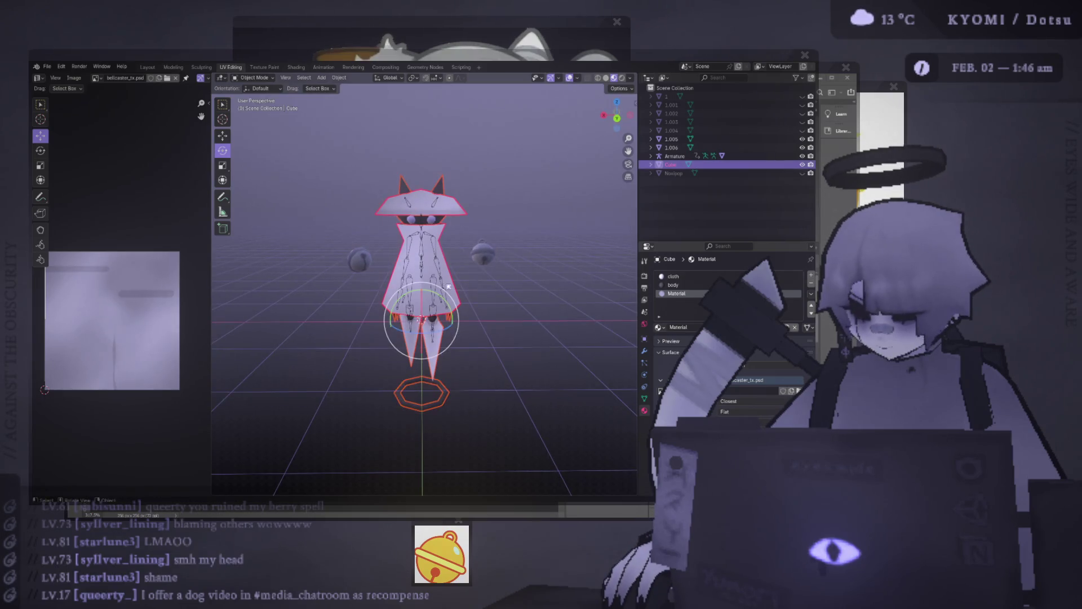
- In Edit Mode, widen the UV Editor and reveal hidden UV islands, then switch to Photoshop
{"action": "key", "text": "Tab"}
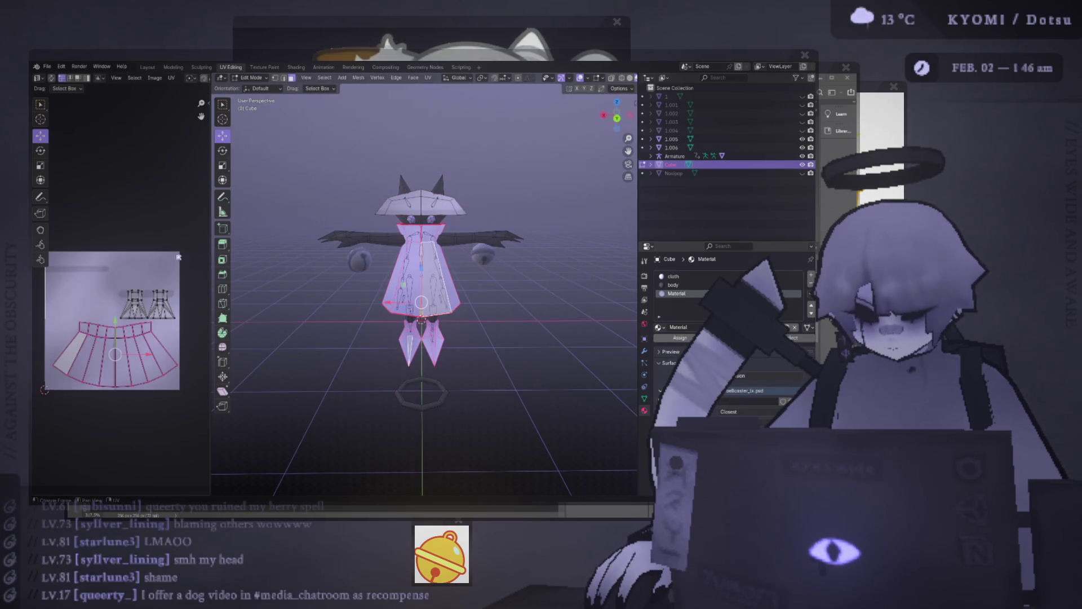
{"action": "left_click_drag", "start_coordinate": [209, 245], "coordinate": [316, 245]}
{"action": "scroll", "coordinate": [169, 253], "scroll_direction": "up", "scroll_amount": 2}
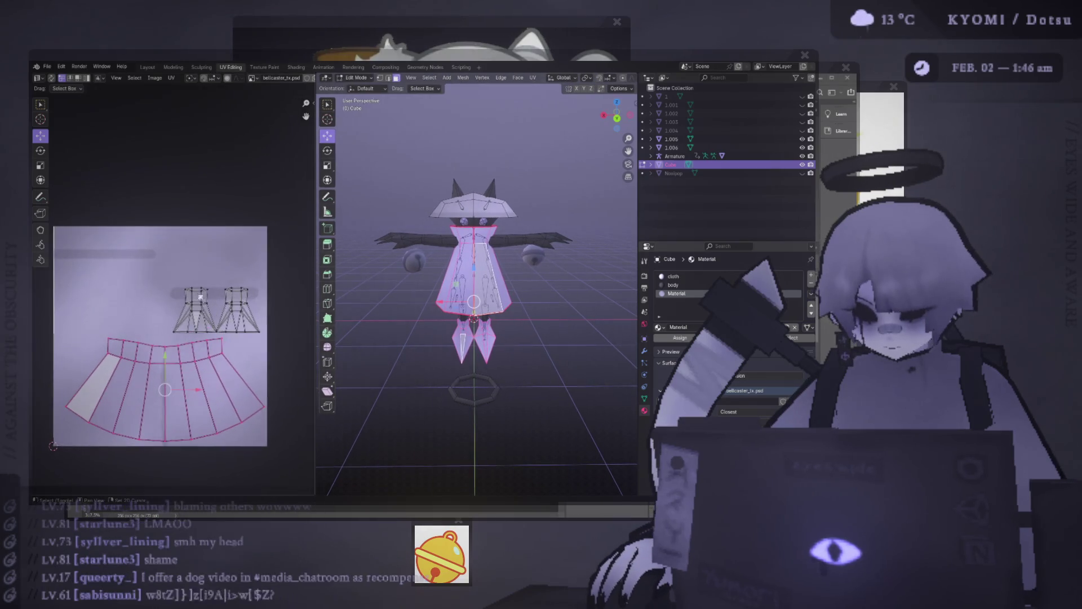
{"action": "left_click", "coordinate": [172, 79]}
{"action": "mouse_move", "coordinate": [226, 306]}
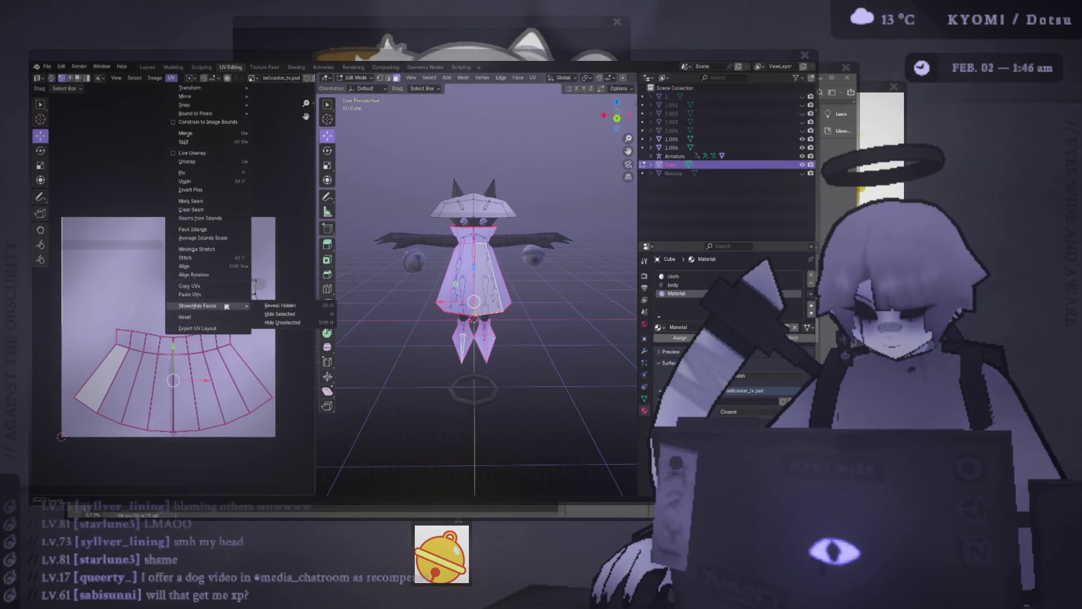
{"action": "left_click", "coordinate": [280, 305]}
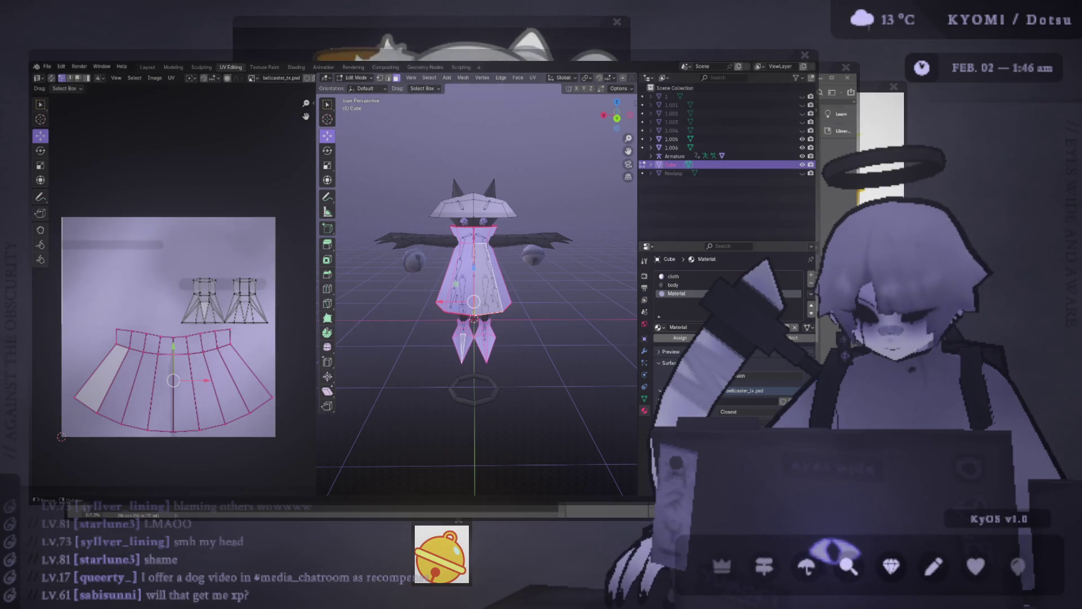
{"action": "key", "text": "alt+Tab"}
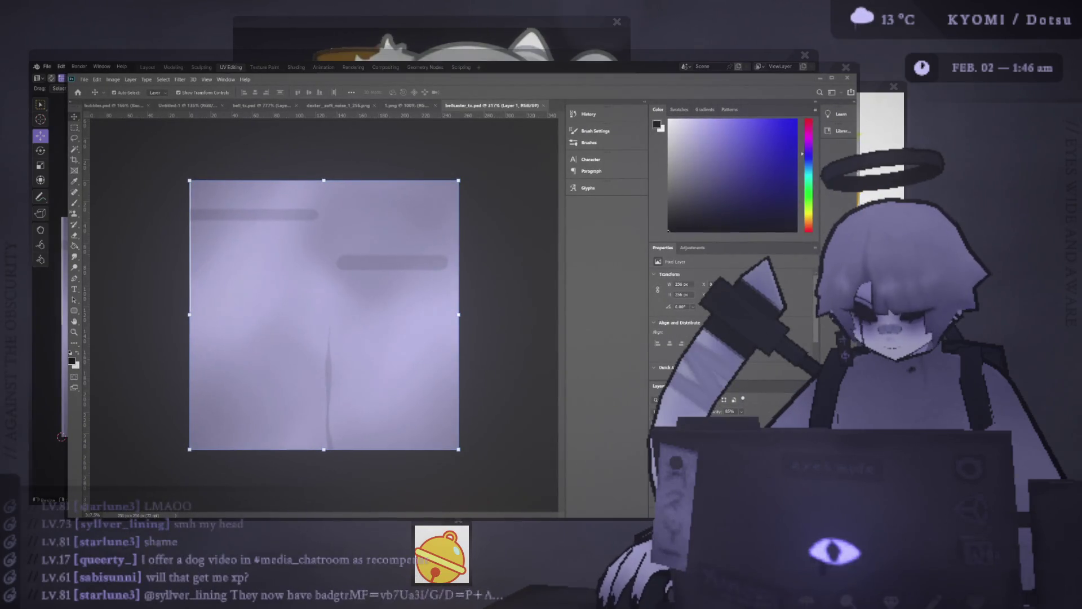
- Paste and place the UV wireframe, then erase the two small pieces above the skirt
{"action": "key", "text": "ctrl+v"}
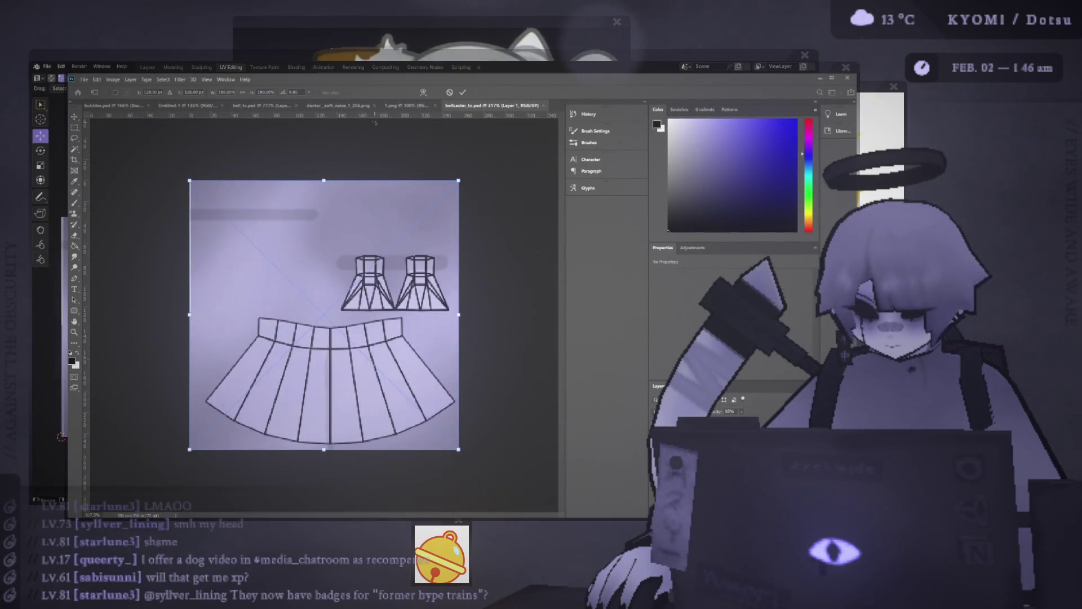
{"action": "left_click", "coordinate": [463, 93]}
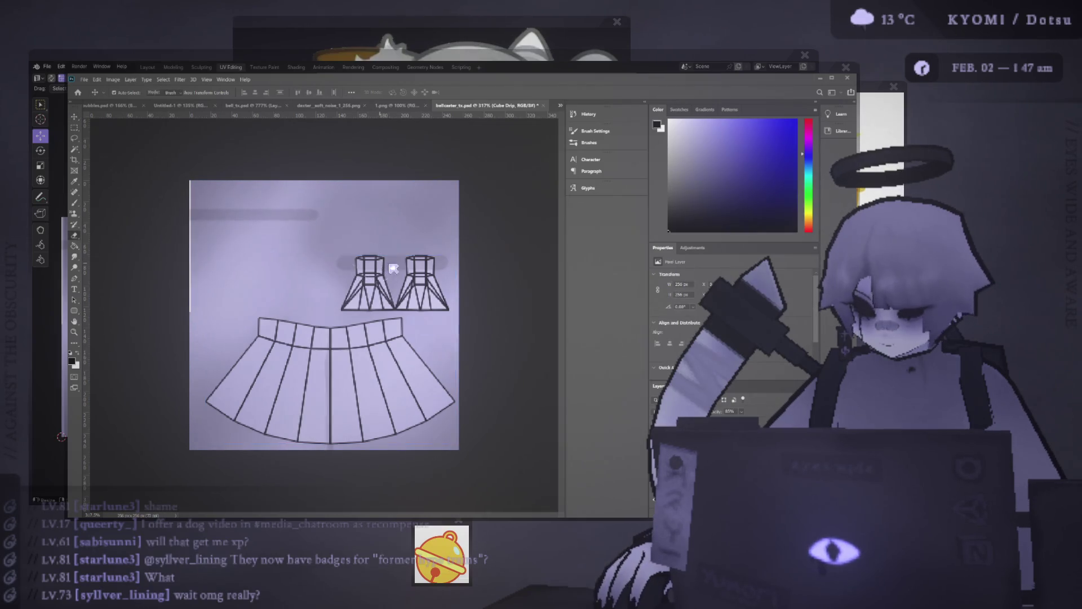
{"action": "key", "text": "e"}
{"action": "left_click", "coordinate": [363, 270]}
{"action": "key", "text": "ctrl+z"}
{"action": "key", "text": "ctrl+z"}
{"action": "mouse_move", "coordinate": [361, 279]}
{"action": "left_mouse_down"}
{"action": "mouse_move", "coordinate": [381, 262]}
{"action": "mouse_move", "coordinate": [347, 304]}
{"action": "mouse_move", "coordinate": [446, 299]}
{"action": "mouse_move", "coordinate": [432, 293]}
{"action": "mouse_move", "coordinate": [476, 273]}
{"action": "left_mouse_up"}
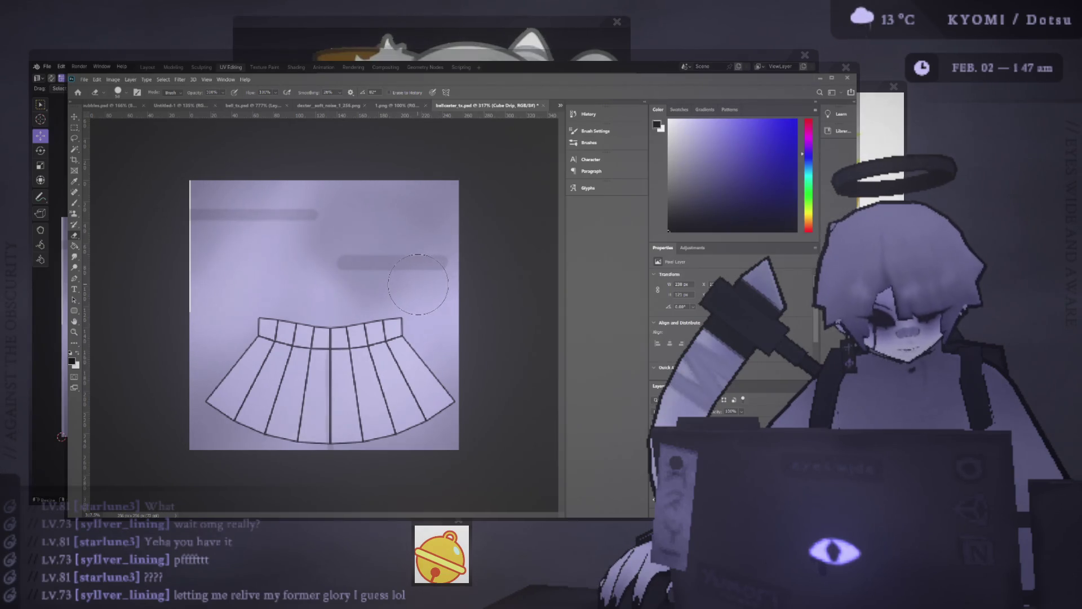
- With the skirt line art hidden, try a brush line down the skirt's centre, then undo it
{"action": "key", "text": "b"}
{"action": "scroll", "coordinate": [333, 343], "scroll_direction": "up", "scroll_amount": 3, "text": "alt"}
{"action": "scroll", "coordinate": [333, 344], "scroll_direction": "up", "scroll_amount": 1}
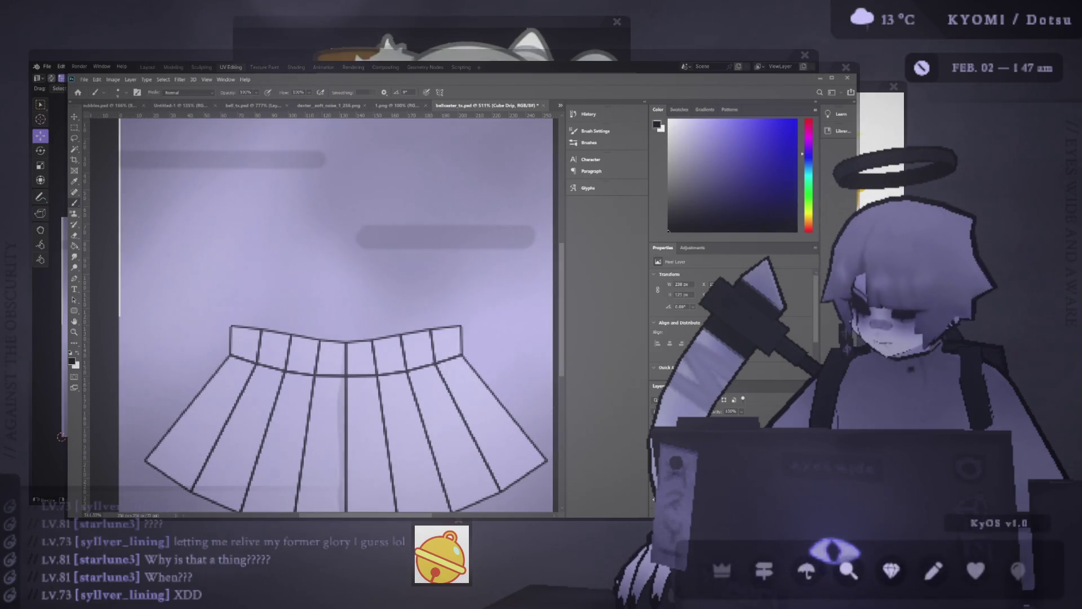
{"action": "key", "text": "ctrl+comma"}
{"action": "key", "text": "ctrl+comma"}
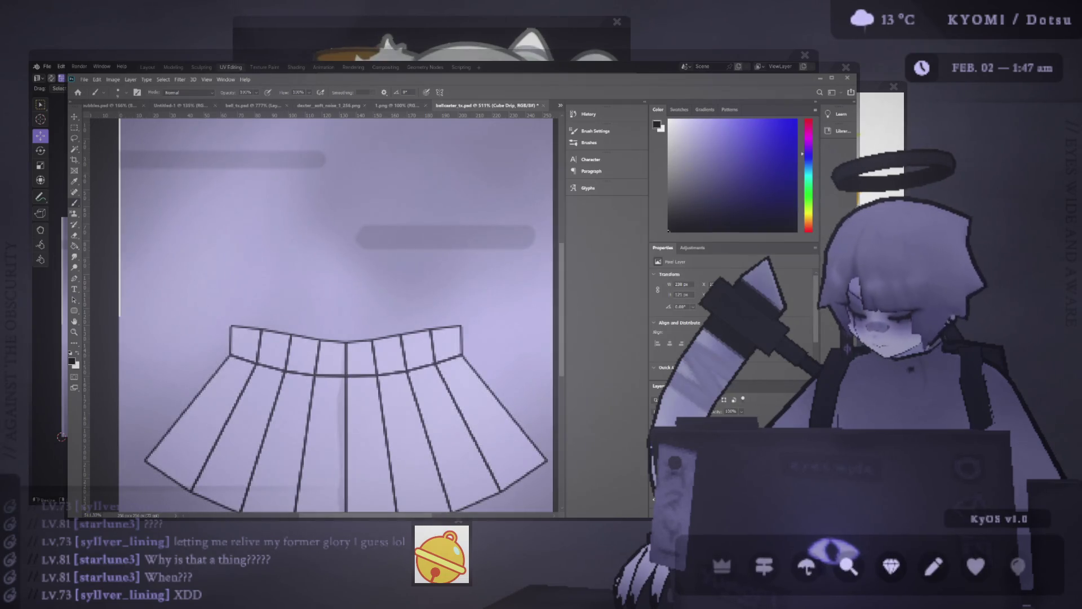
{"action": "scroll", "coordinate": [346, 352], "scroll_direction": "down", "scroll_amount": 1}
{"action": "left_click_drag", "start_coordinate": [346, 309], "coordinate": [346, 367]}
{"action": "key", "text": "ctrl+z"}
{"action": "left_click_drag", "start_coordinate": [345, 310], "coordinate": [346, 485]}
{"action": "key", "text": "ctrl+z"}
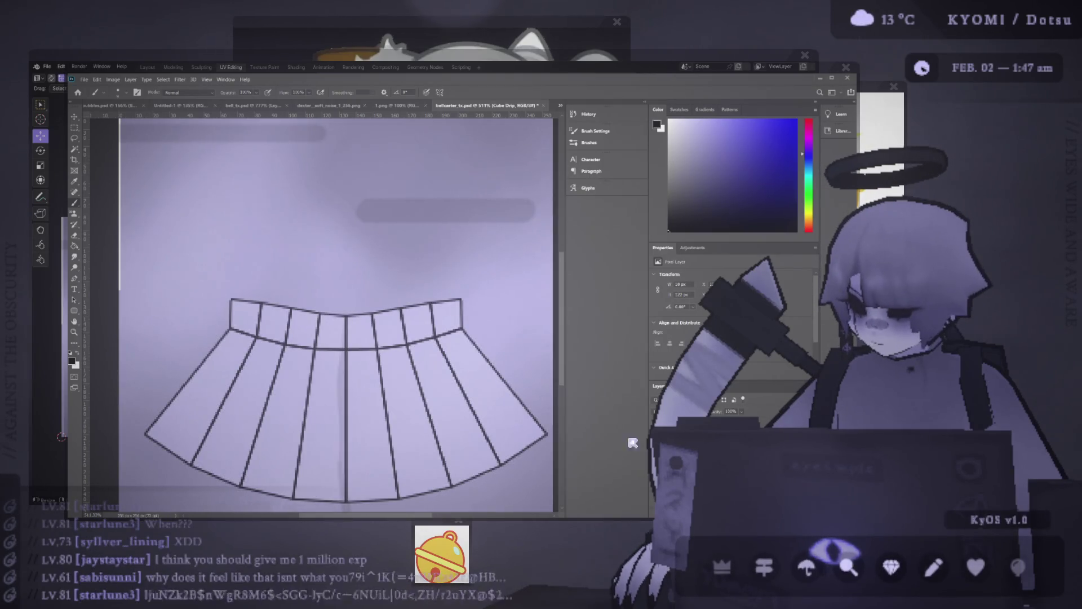
- Paint dark strokes along the skirt's left and right diagonal edges
{"action": "key", "text": "e"}
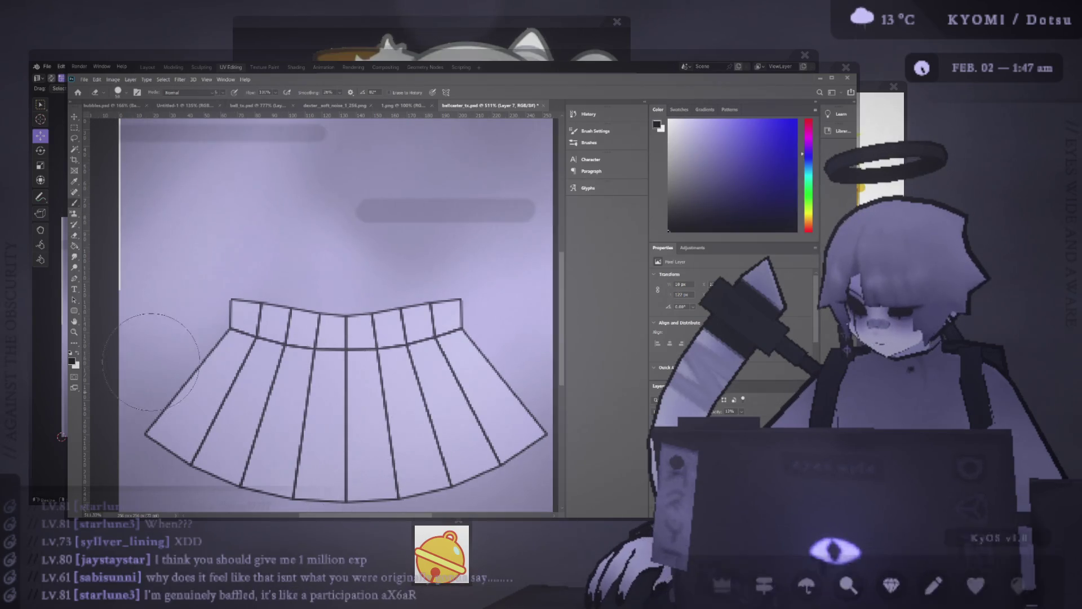
{"action": "scroll", "coordinate": [316, 395], "scroll_direction": "left", "scroll_amount": 3}
{"action": "key", "text": "b"}
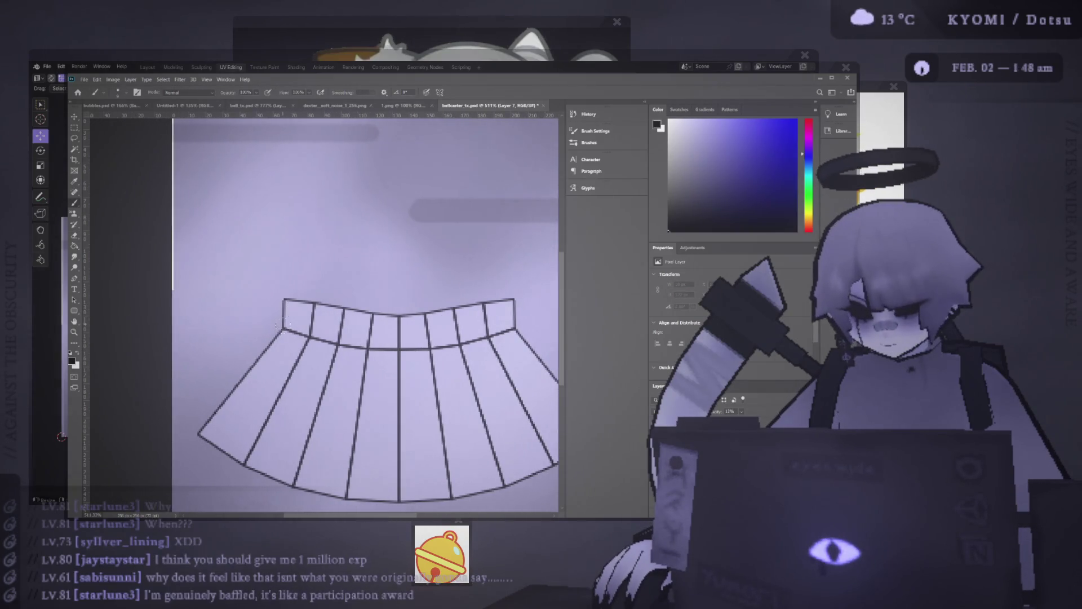
{"action": "left_click_drag", "start_coordinate": [283, 301], "coordinate": [283, 328]}
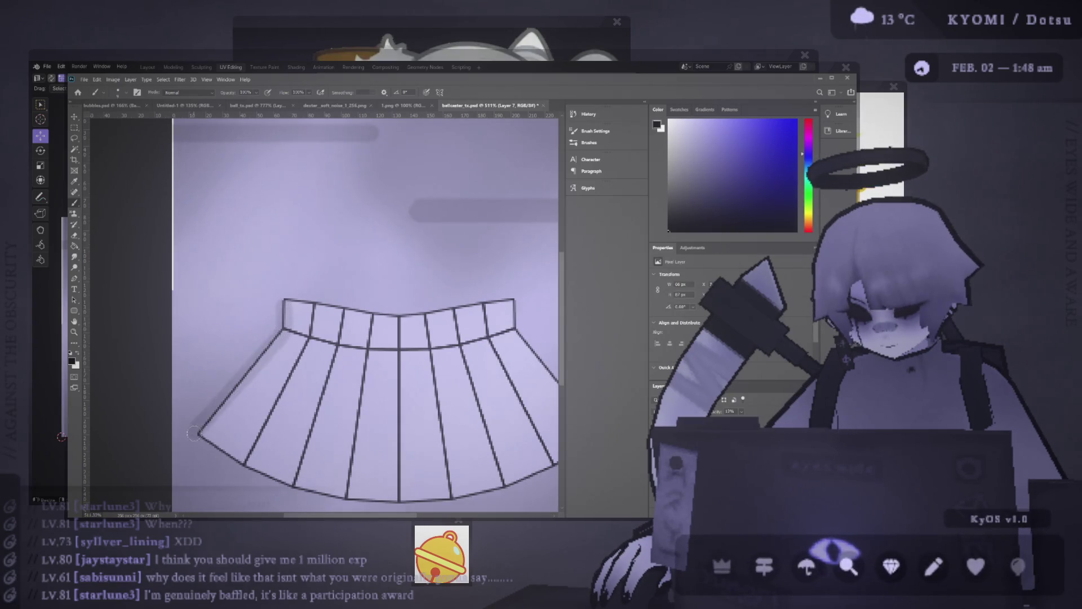
{"action": "key", "text": "ctrl+z"}
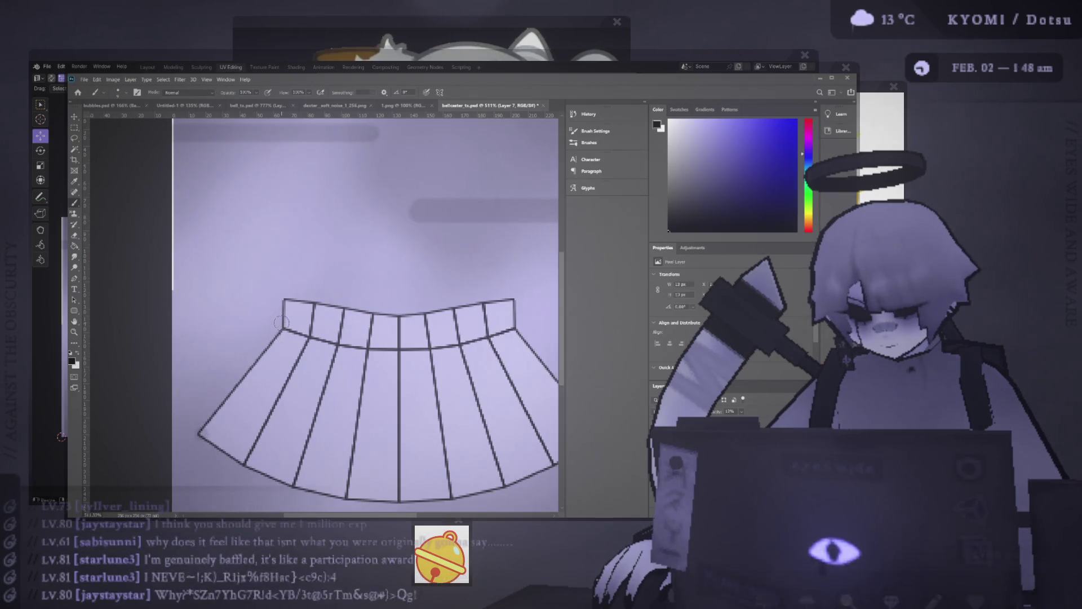
{"action": "left_click", "coordinate": [283, 330], "text": "shift"}
{"action": "scroll", "coordinate": [281, 305], "scroll_direction": "right", "scroll_amount": 3}
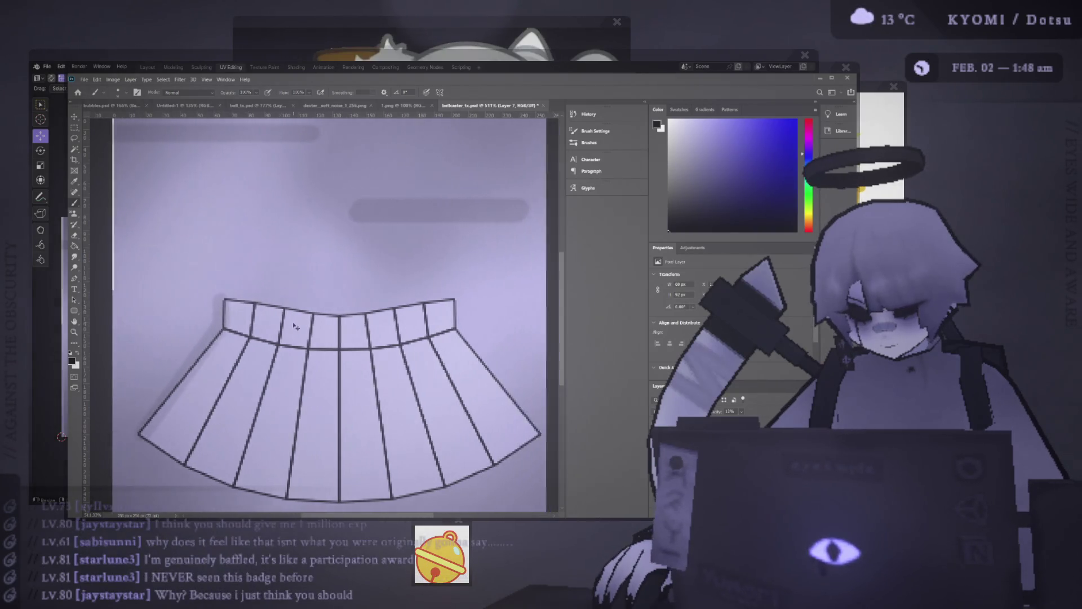
{"action": "left_click", "coordinate": [431, 301], "text": "shift"}
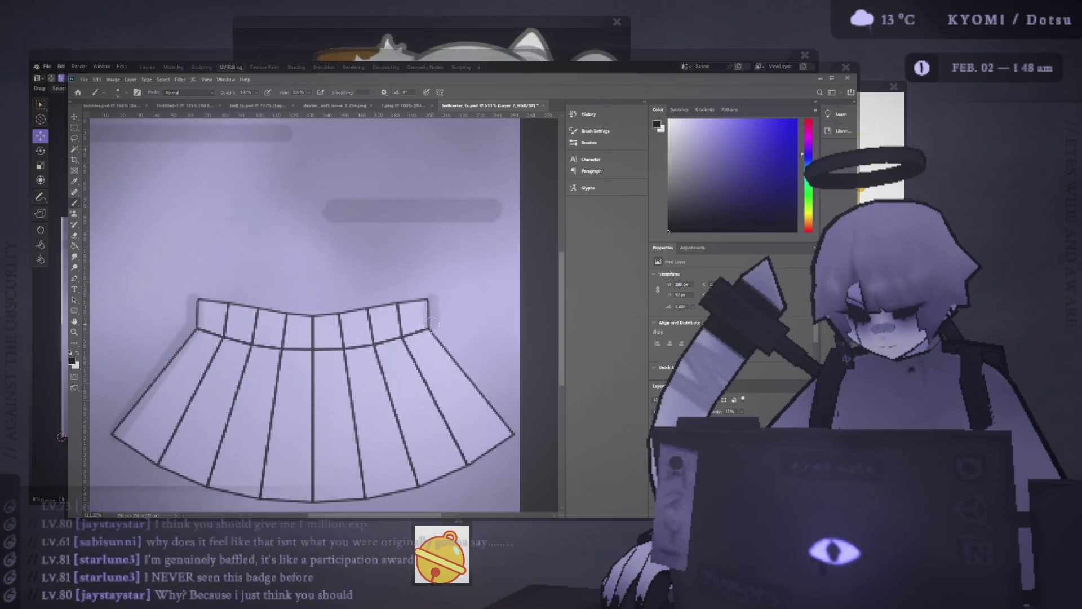
{"action": "left_click", "coordinate": [514, 438], "text": "shift"}
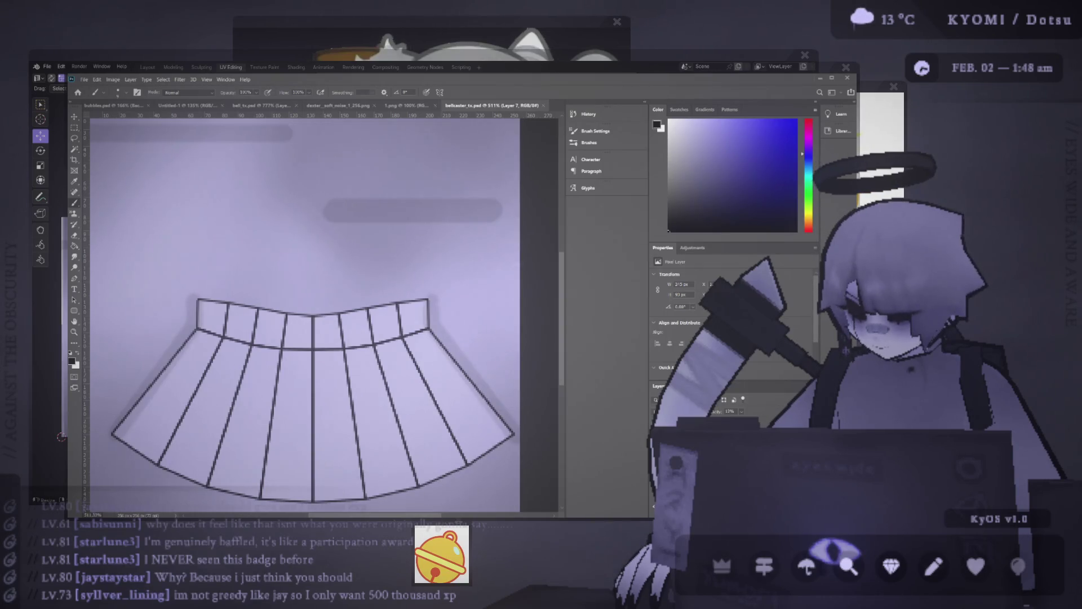
{"action": "key", "text": "ctrl+z"}
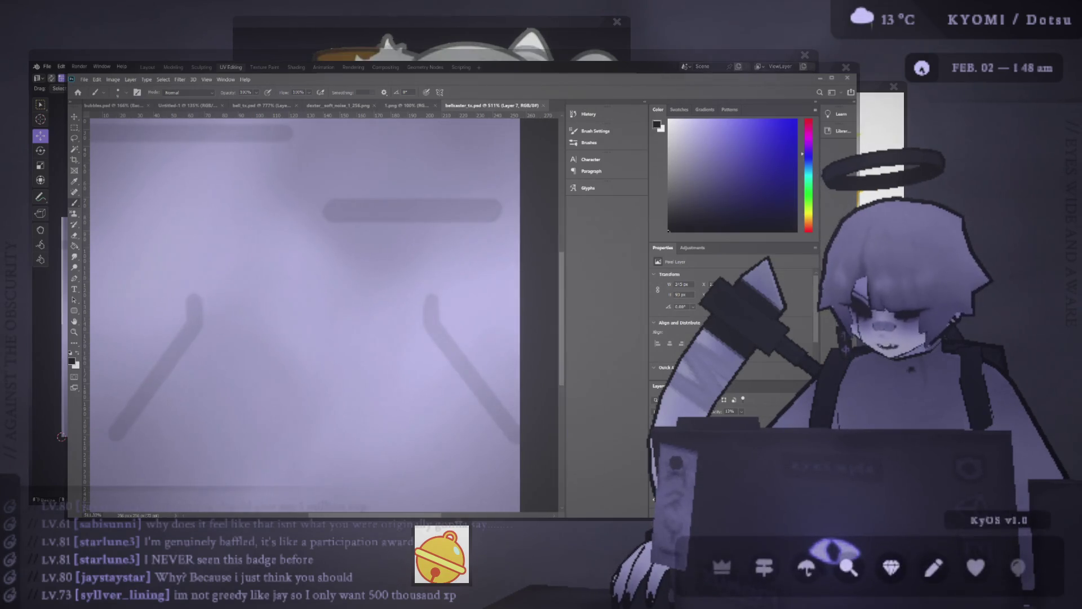
- Leave Edit Mode in Blender and orbit to view the ghost from above, then return to Photoshop
{"action": "key", "text": "alt+Tab"}
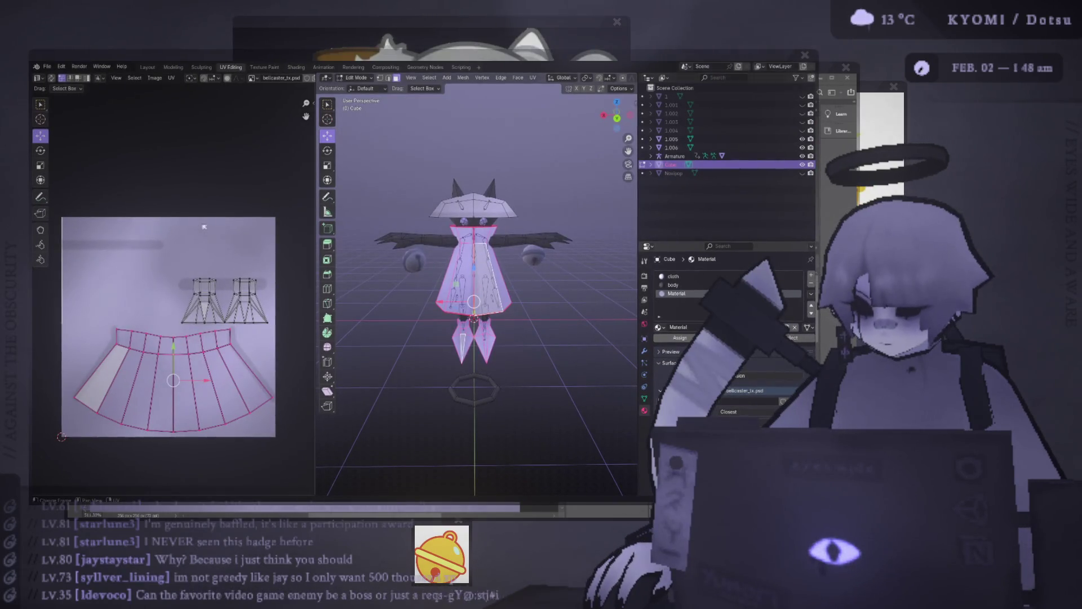
{"action": "key", "text": "Tab"}
{"action": "key", "text": "alt+a"}
{"action": "scroll", "coordinate": [463, 296], "scroll_direction": "up", "scroll_amount": 8}
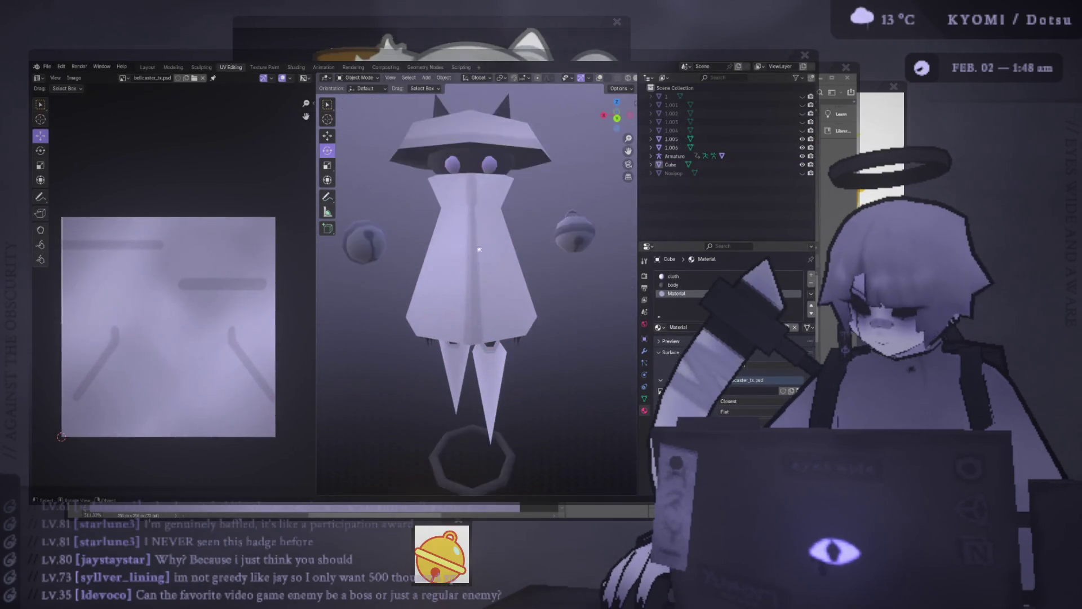
{"action": "middle_click_drag", "start_coordinate": [463, 296], "coordinate": [459, 319]}
{"action": "key", "text": "alt+Tab"}
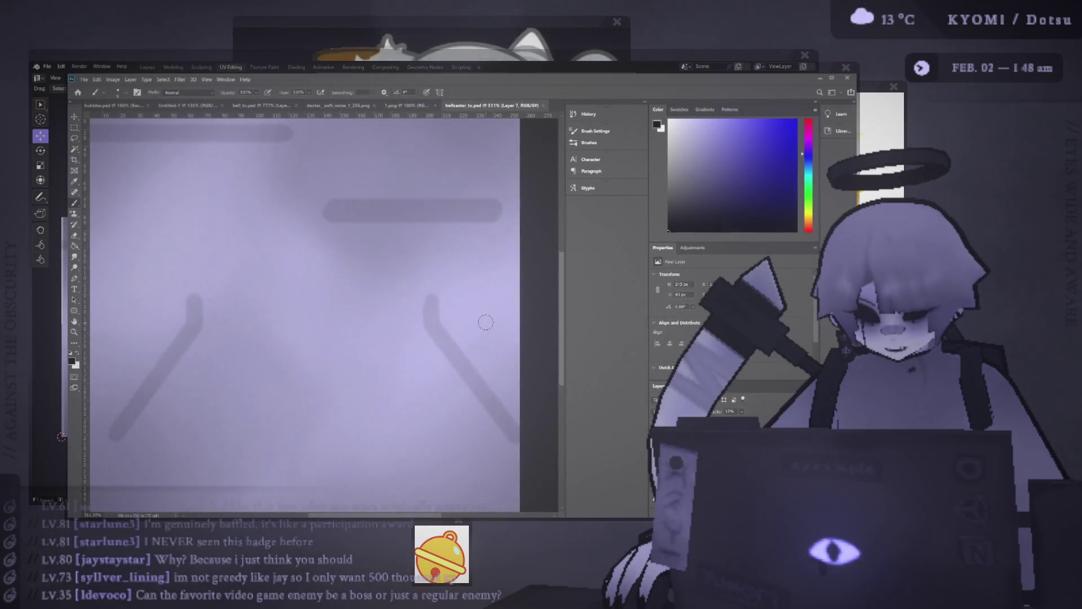
- Paste the skirt UV wireframe onto the bellcaster texture
{"action": "scroll", "coordinate": [353, 319], "scroll_direction": "down", "scroll_amount": 3, "text": "alt"}
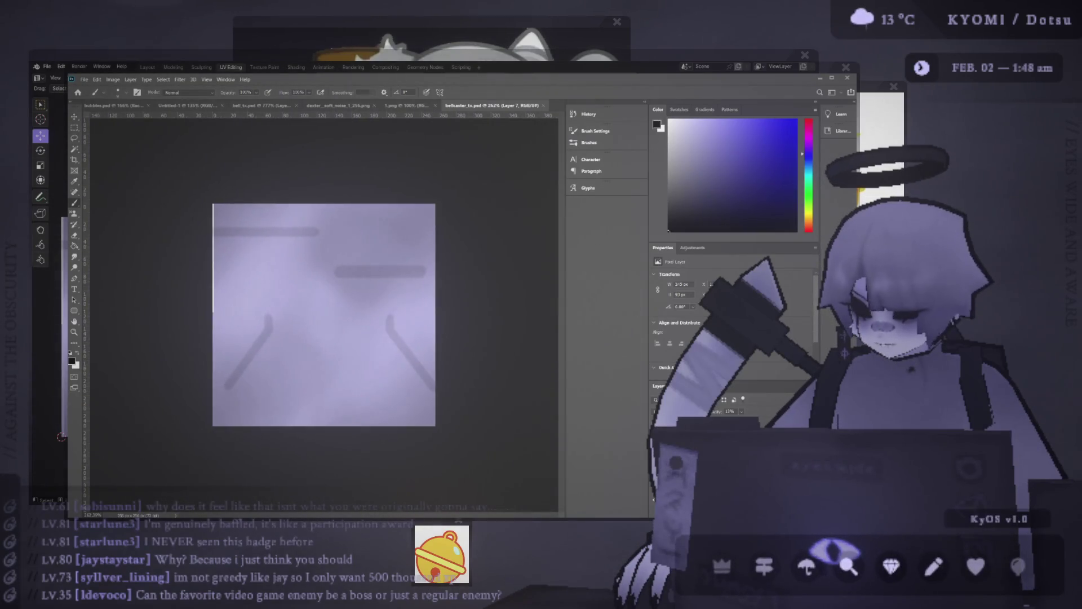
{"action": "key", "text": "ctrl+v"}
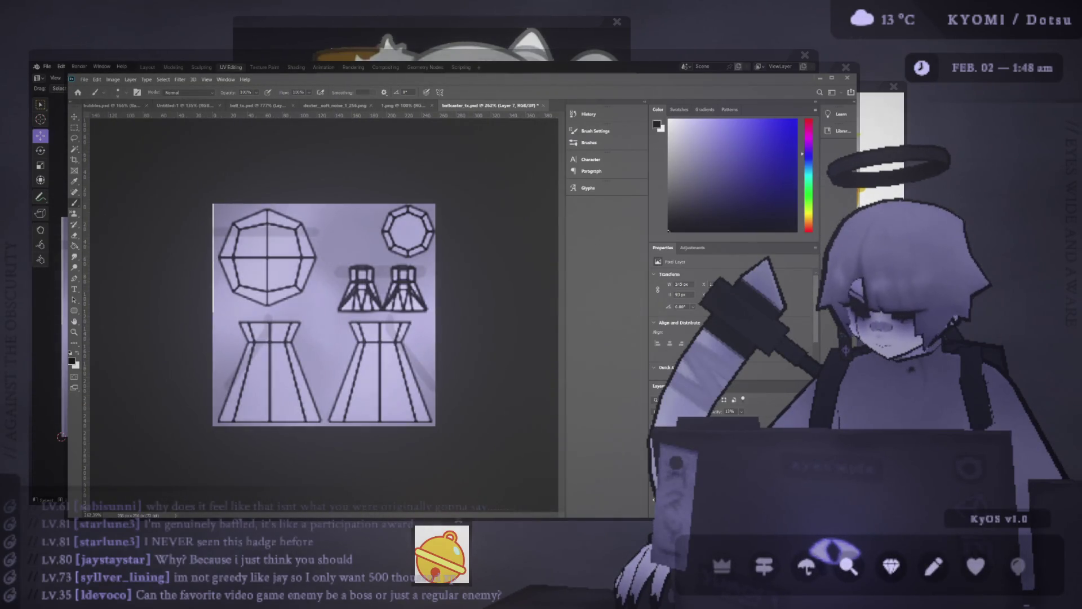
{"action": "key", "text": "ctrl+z"}
{"action": "key", "text": "ctrl+shift+z"}
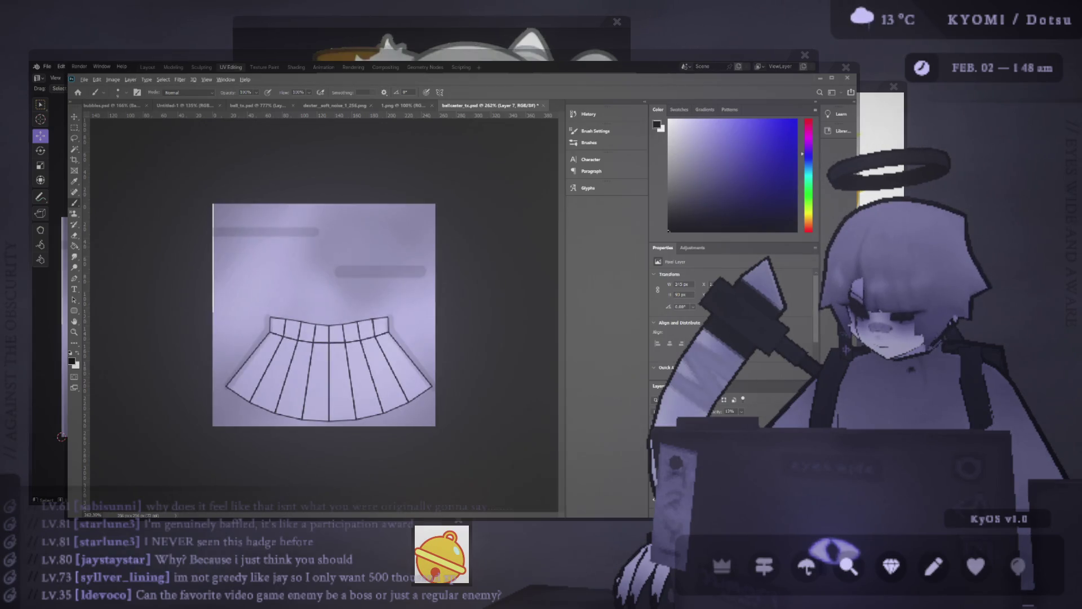
{"action": "scroll", "coordinate": [322, 315], "scroll_direction": "up", "scroll_amount": 3, "text": "alt"}
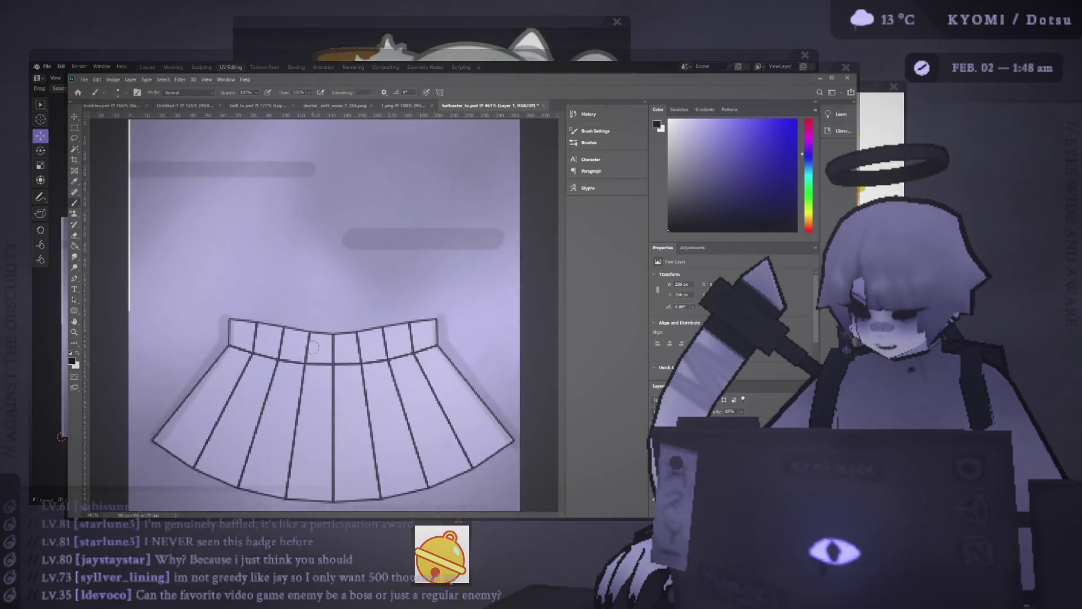
- Restore the layer to full opacity and copy the skirt's right half onto a new layer
{"action": "key", "text": "m"}
{"action": "scroll", "coordinate": [350, 355], "scroll_direction": "down", "scroll_amount": 3, "text": "alt"}
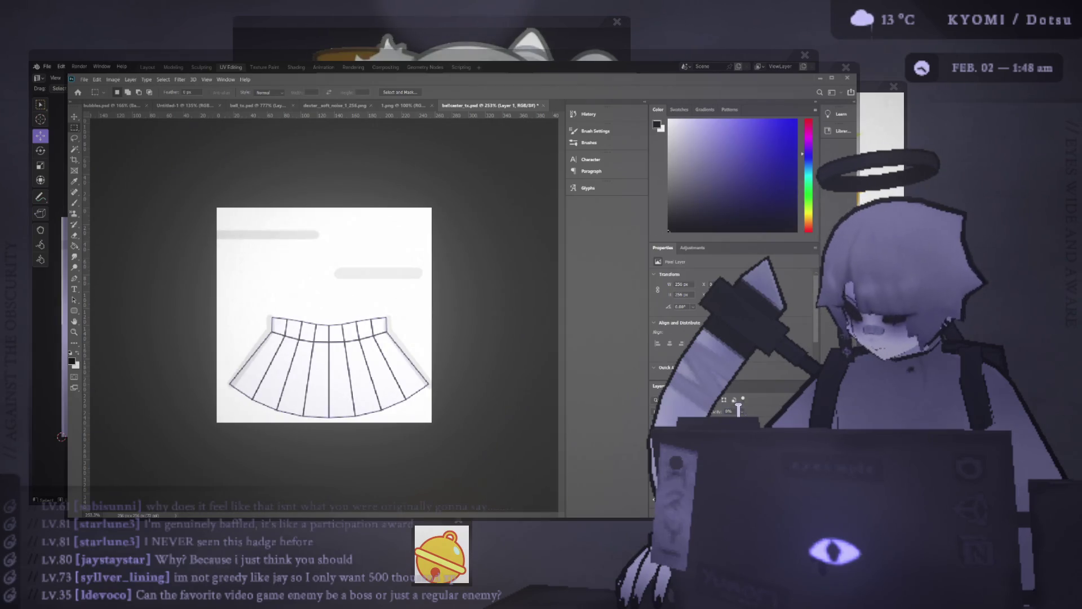
{"action": "key", "text": "0"}
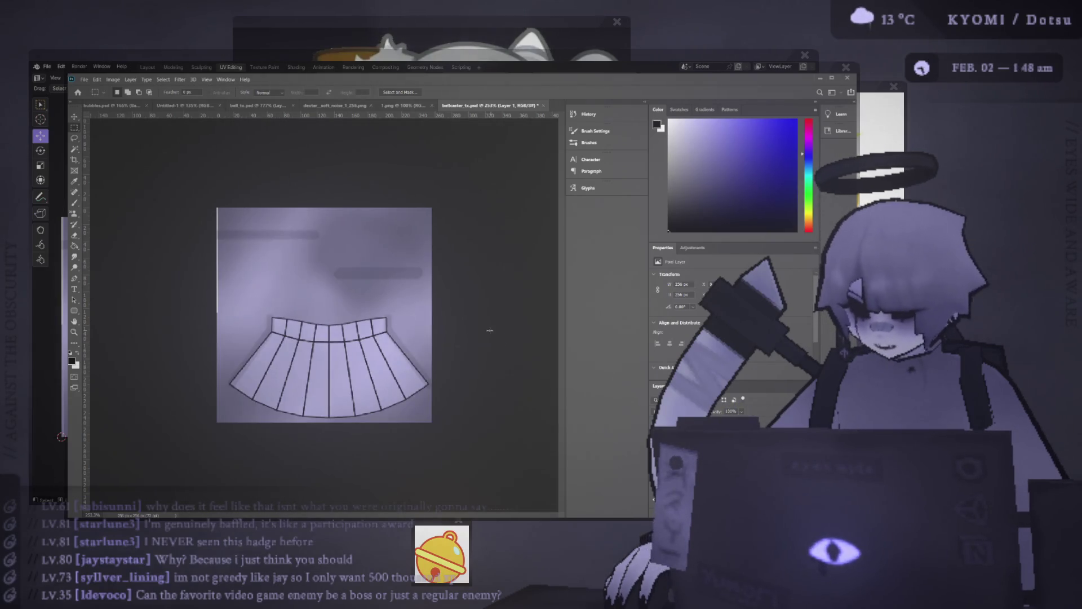
{"action": "mouse_move", "coordinate": [445, 434]}
{"action": "left_mouse_down"}
{"action": "mouse_move", "coordinate": [330, 280]}
{"action": "mouse_move", "coordinate": [331, 310]}
{"action": "left_mouse_up"}
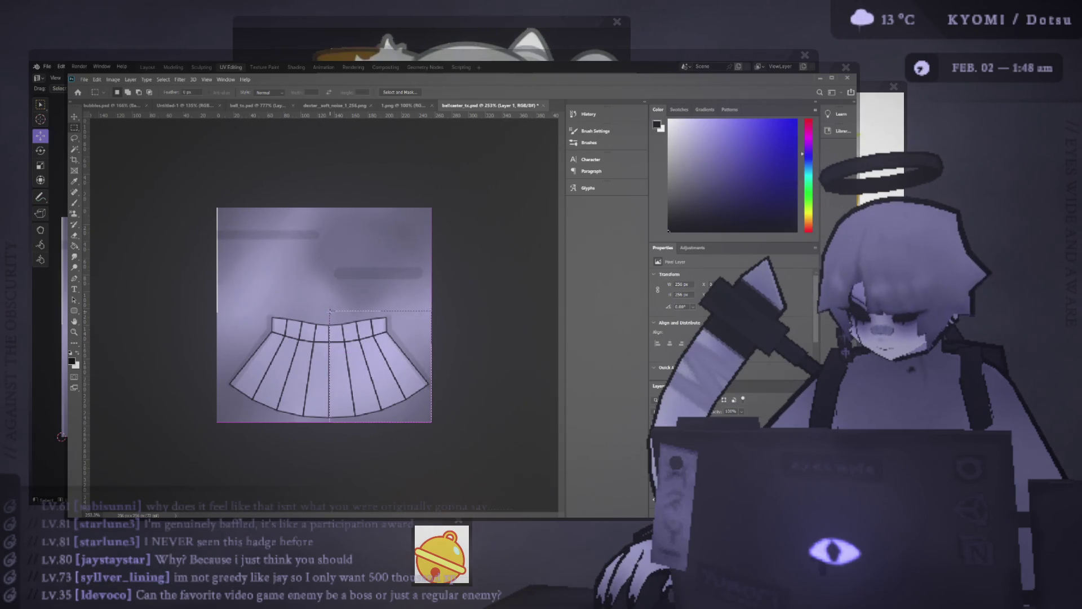
{"action": "key", "text": "ctrl+j"}
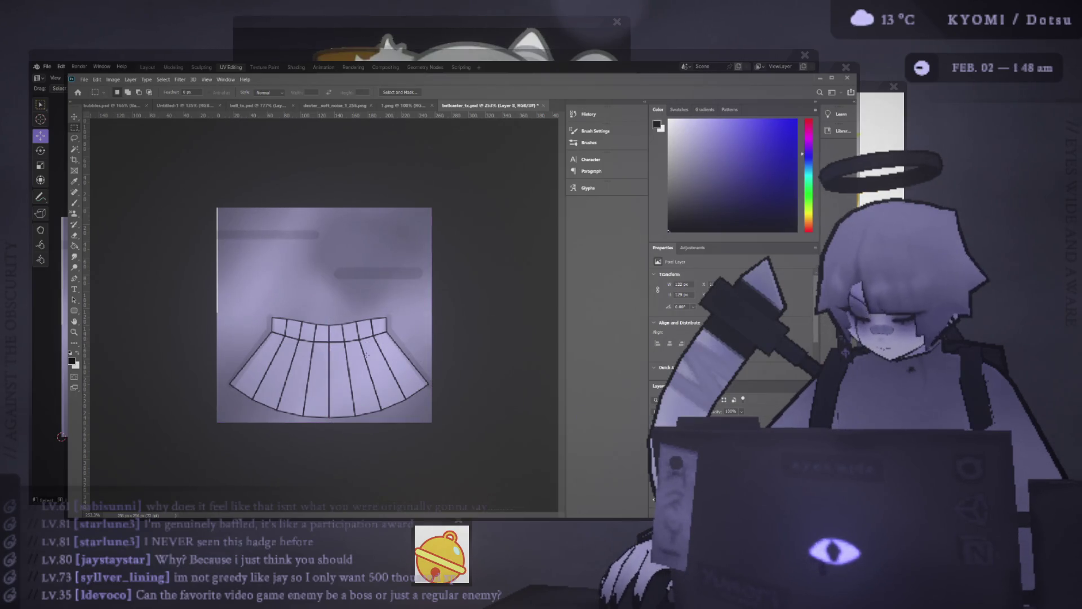
- Mirror the copied half with -100% width and slide it into place on the skirt
{"action": "key", "text": "v"}
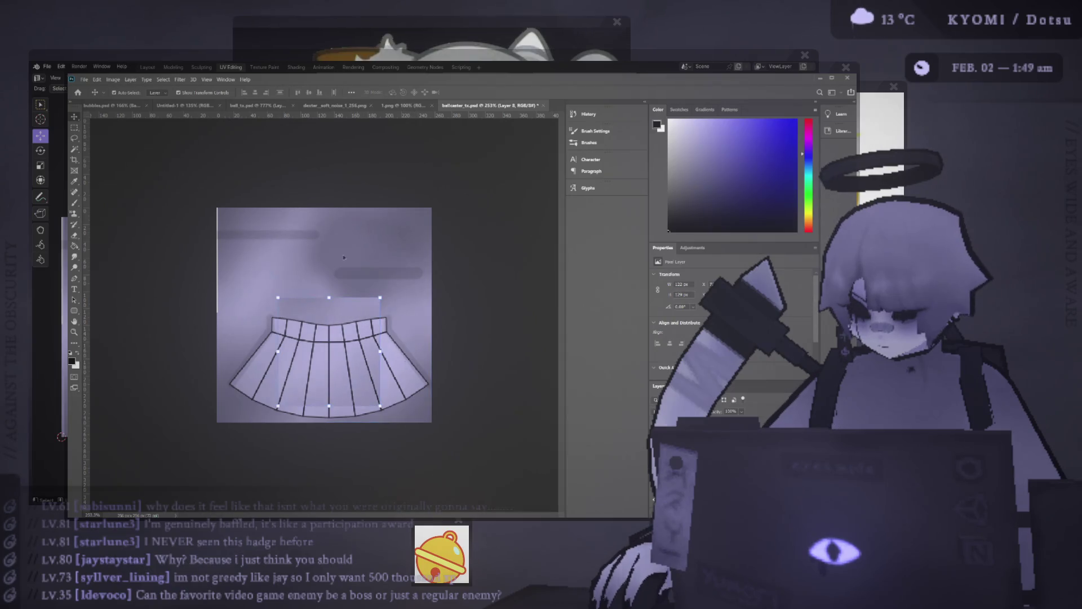
{"action": "key", "text": "ctrl+t"}
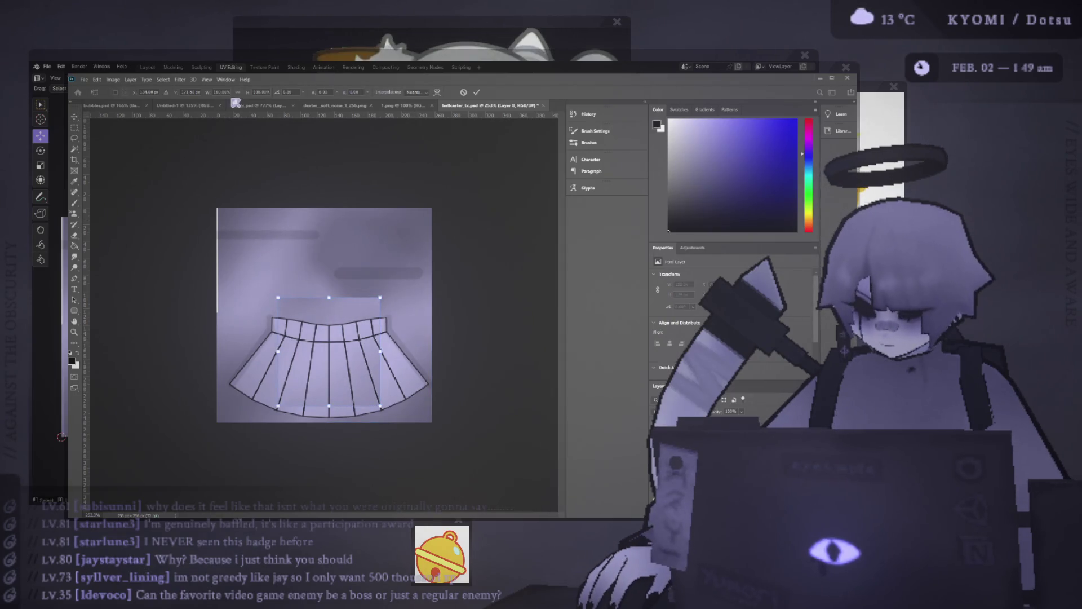
{"action": "type", "text": "-100"}
{"action": "key", "text": "Return"}
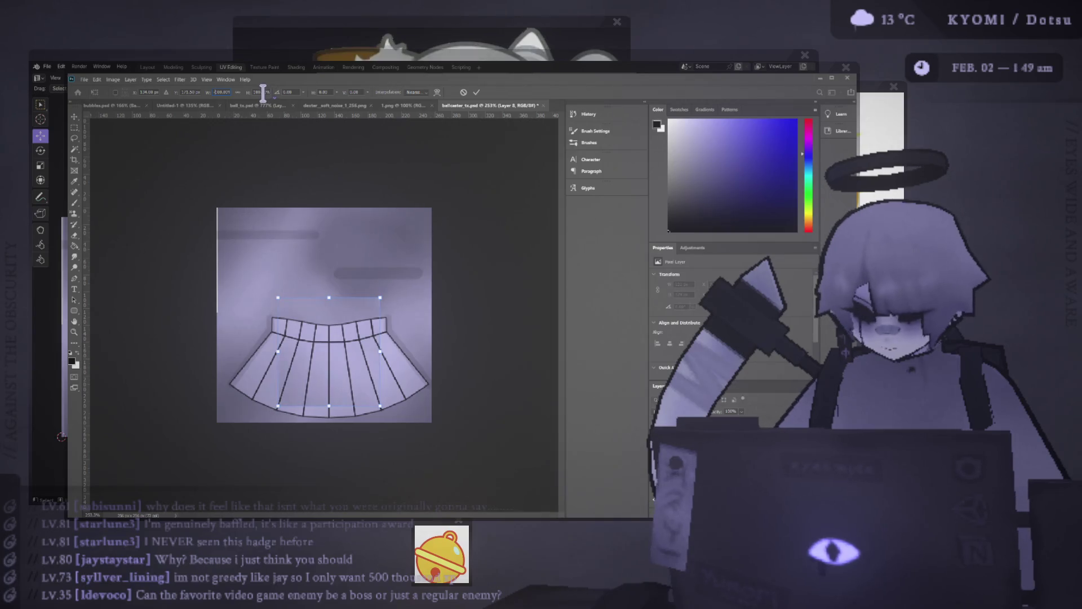
{"action": "left_click", "coordinate": [478, 93]}
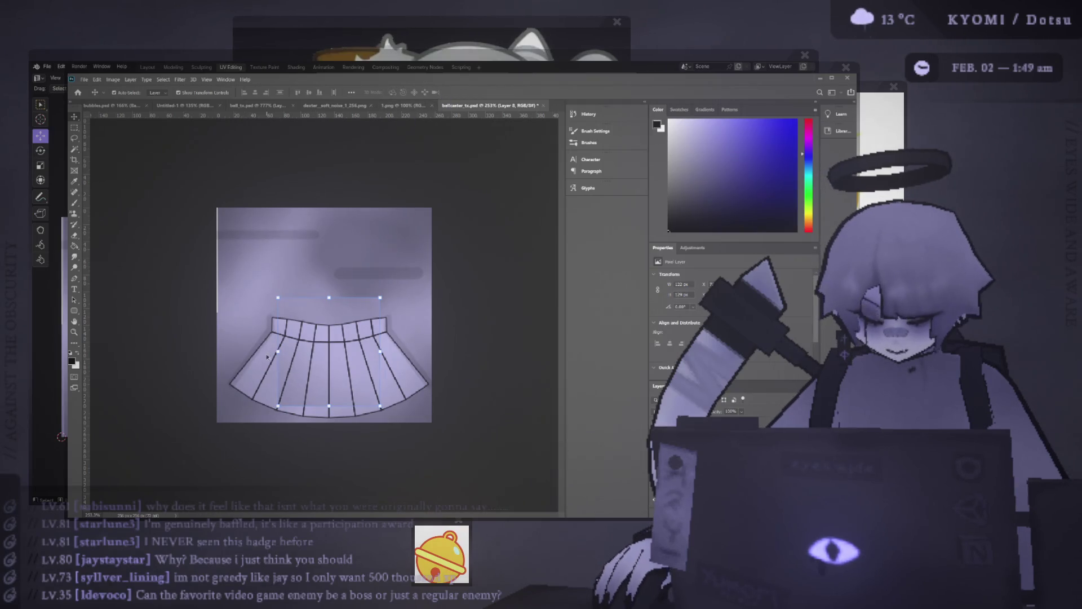
{"action": "scroll", "coordinate": [279, 327], "scroll_direction": "up", "scroll_amount": 3, "text": "alt"}
{"action": "left_click_drag", "start_coordinate": [279, 327], "coordinate": [265, 340]}
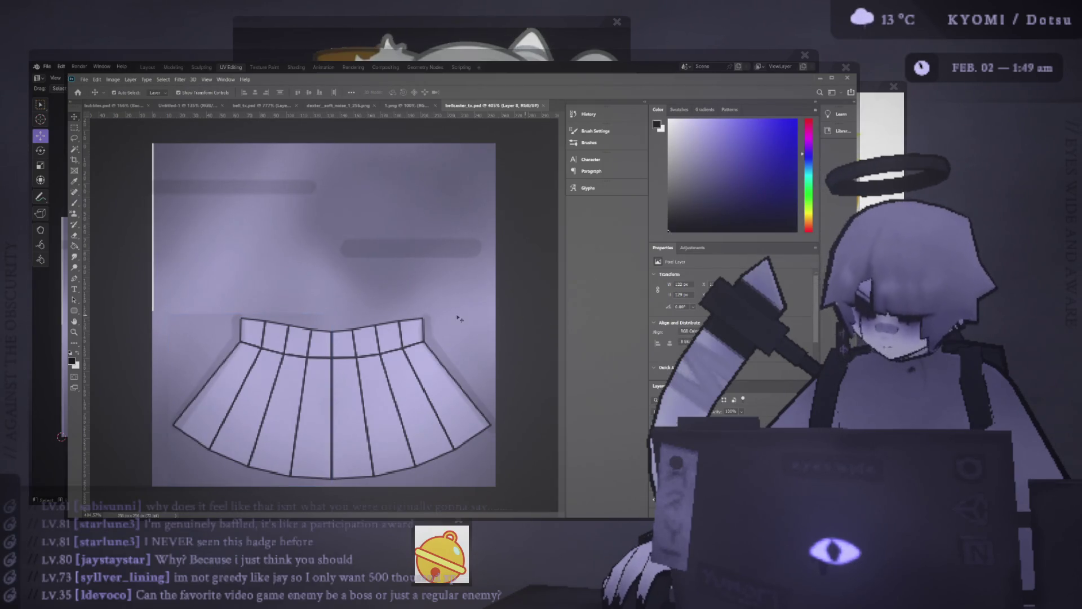
- Show the skirt UVs in Blender's Edit Mode, then re-test the paste in Photoshop and undo it
{"action": "key", "text": "alt+Tab"}
{"action": "key", "text": "Tab"}
{"action": "key", "text": "alt+Tab"}
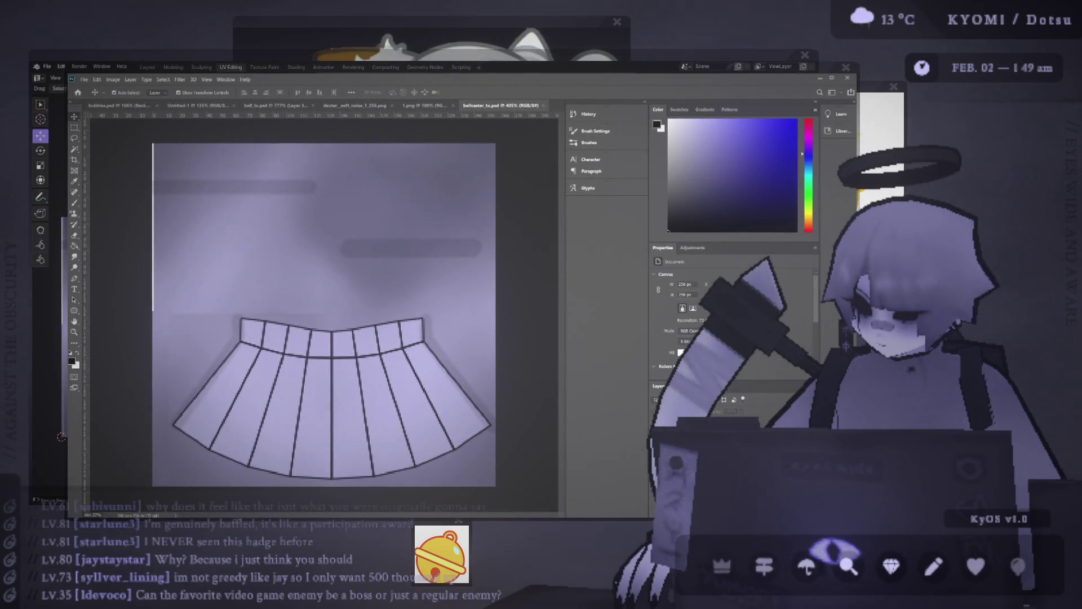
{"action": "key", "text": "ctrl+v"}
{"action": "key", "text": "ctrl+z"}
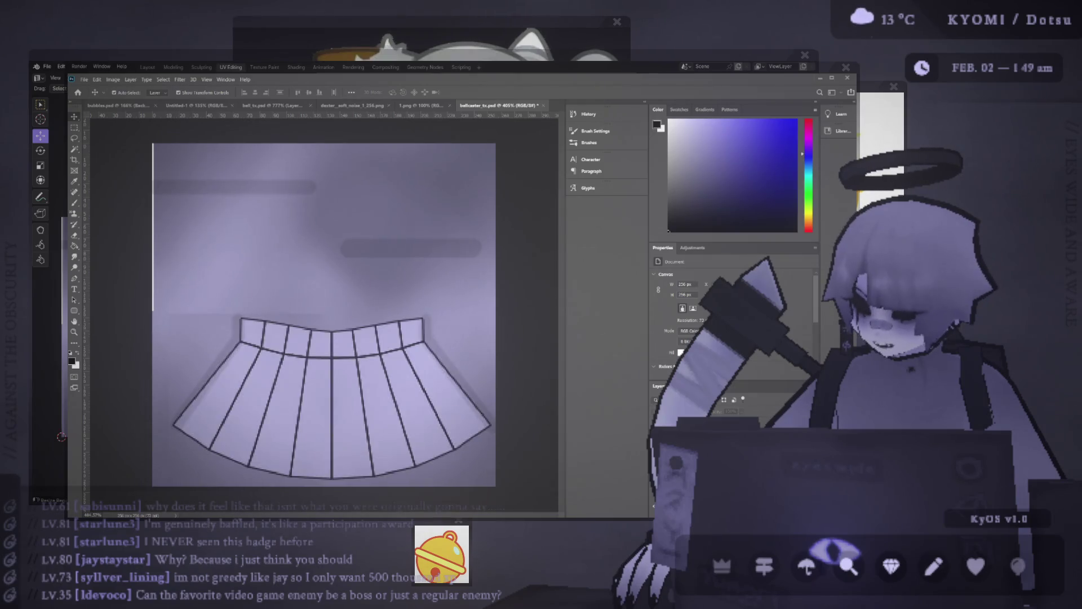
- Leave Edit Mode in Blender and orbit around the ghost, including underneath the skirt
{"action": "key", "text": "alt+Tab"}
{"action": "key", "text": "Tab"}
{"action": "scroll", "coordinate": [442, 346], "scroll_direction": "down", "scroll_amount": 5}
{"action": "middle_click_drag", "start_coordinate": [442, 345], "coordinate": [459, 358]}
{"action": "scroll", "coordinate": [546, 279], "scroll_direction": "up", "scroll_amount": 3}
{"action": "scroll", "coordinate": [545, 279], "scroll_direction": "up", "scroll_amount": 3}
{"action": "mouse_move", "coordinate": [546, 279]}
{"action": "middle_mouse_down"}
{"action": "mouse_move", "coordinate": [346, 270]}
{"action": "mouse_move", "coordinate": [444, 214]}
{"action": "mouse_move", "coordinate": [434, 138]}
{"action": "mouse_move", "coordinate": [435, 213]}
{"action": "mouse_move", "coordinate": [431, 133]}
{"action": "mouse_move", "coordinate": [425, 222]}
{"action": "mouse_move", "coordinate": [447, 215]}
{"action": "mouse_move", "coordinate": [449, 275]}
{"action": "middle_mouse_up"}
{"action": "scroll", "coordinate": [425, 222], "scroll_direction": "down", "scroll_amount": 5}
{"action": "scroll", "coordinate": [394, 204], "scroll_direction": "up", "scroll_amount": 5}
{"action": "mouse_move", "coordinate": [456, 244]}
{"action": "middle_mouse_down"}
{"action": "mouse_move", "coordinate": [451, 226]}
{"action": "mouse_move", "coordinate": [404, 237]}
{"action": "mouse_move", "coordinate": [605, 232]}
{"action": "mouse_move", "coordinate": [508, 237]}
{"action": "mouse_move", "coordinate": [451, 215]}
{"action": "mouse_move", "coordinate": [442, 239]}
{"action": "mouse_move", "coordinate": [456, 270]}
{"action": "mouse_move", "coordinate": [443, 240]}
{"action": "middle_mouse_up"}
{"action": "scroll", "coordinate": [449, 268], "scroll_direction": "down", "scroll_amount": 3}
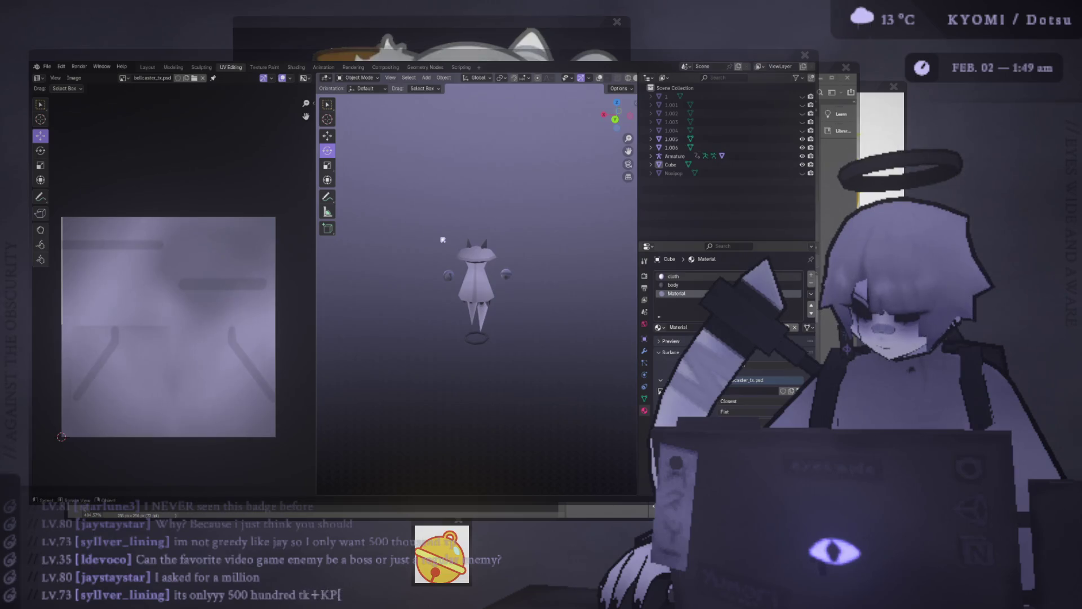
{"action": "scroll", "coordinate": [443, 240], "scroll_direction": "up", "scroll_amount": 2}
{"action": "scroll", "coordinate": [443, 240], "scroll_direction": "up", "scroll_amount": 1}
- Compare the texture with and without the two diagonal skirt strokes, keeping them, then preview in Blender
{"action": "key", "text": "alt+Tab"}
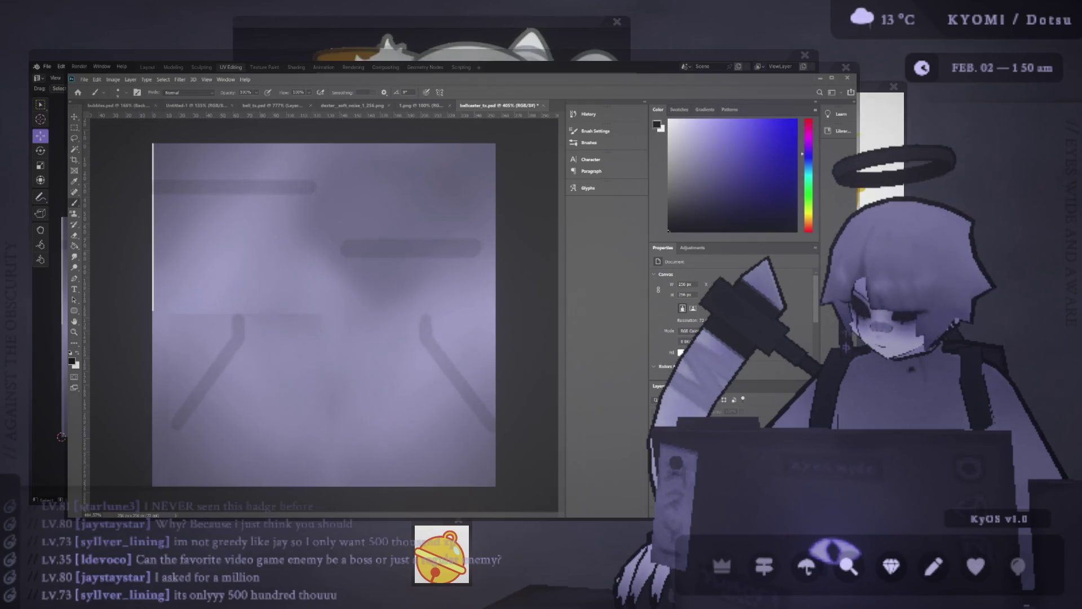
{"action": "key", "text": "ctrl+z"}
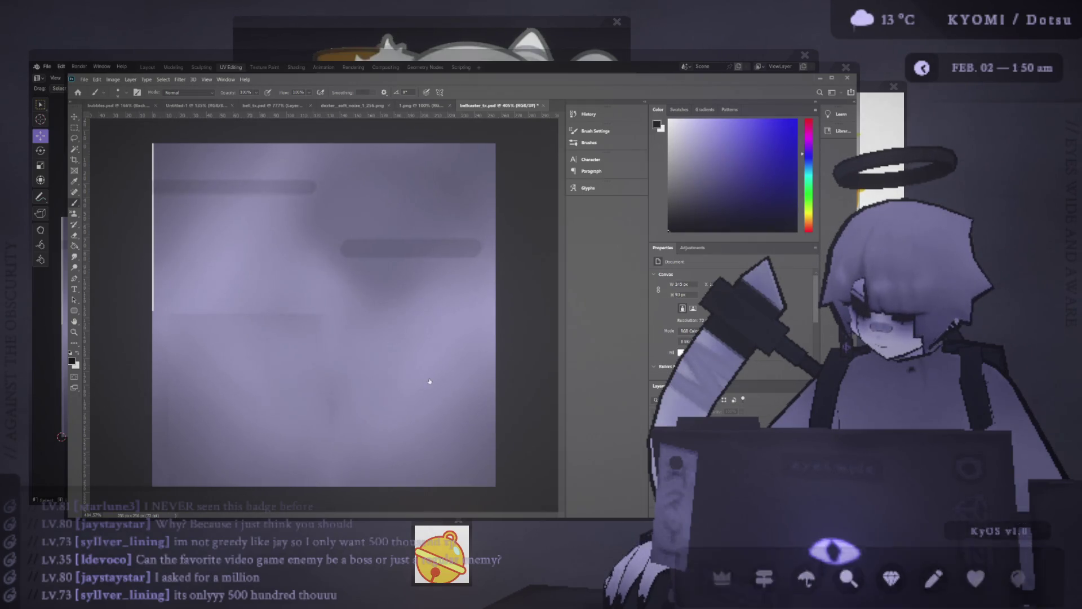
{"action": "key", "text": "ctrl+shift+z"}
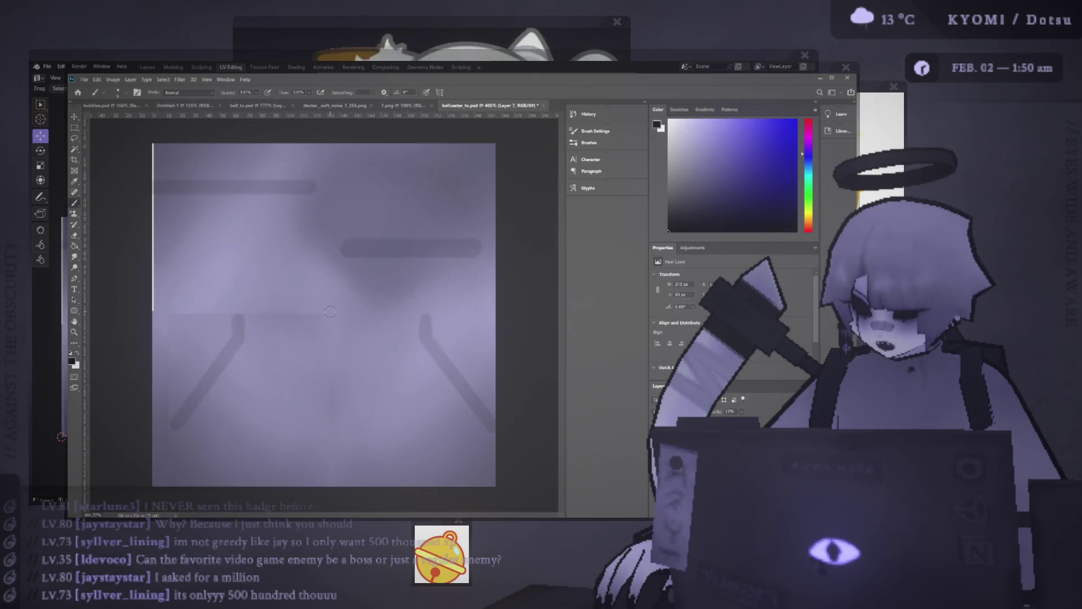
{"action": "key", "text": "alt+Tab"}
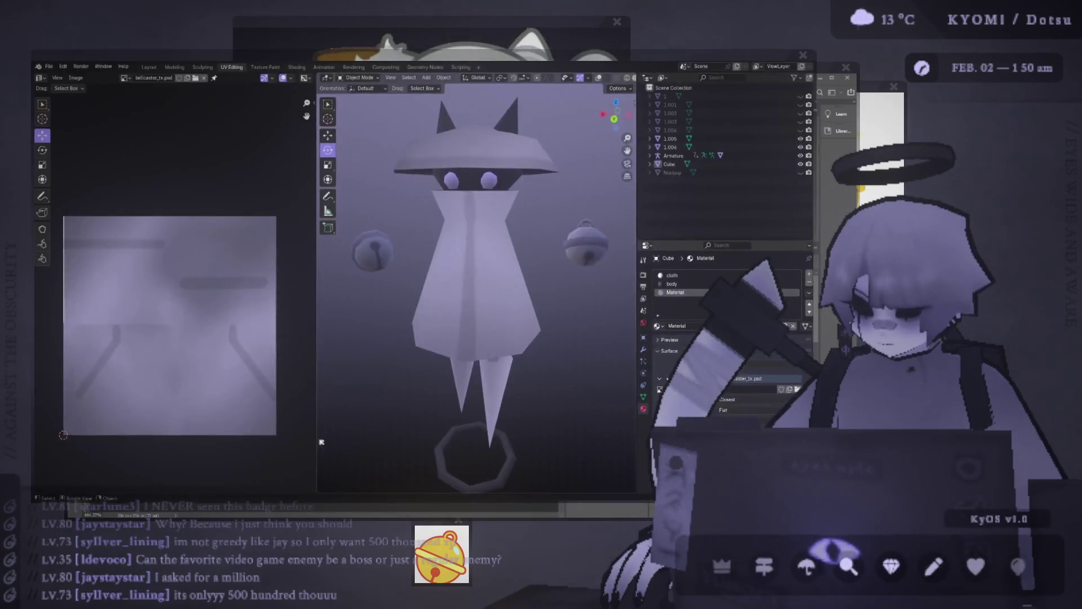
- Orbit the ghost model round to a front view in Blender
{"action": "middle_click_drag", "start_coordinate": [509, 312], "coordinate": [340, 306]}
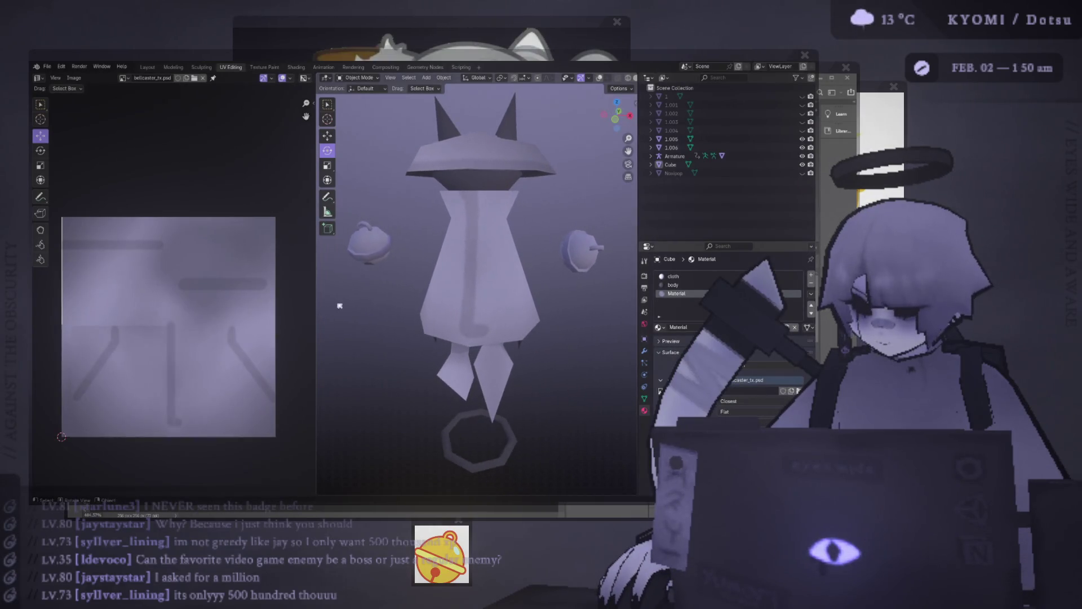
{"action": "key", "text": "alt+Tab"}
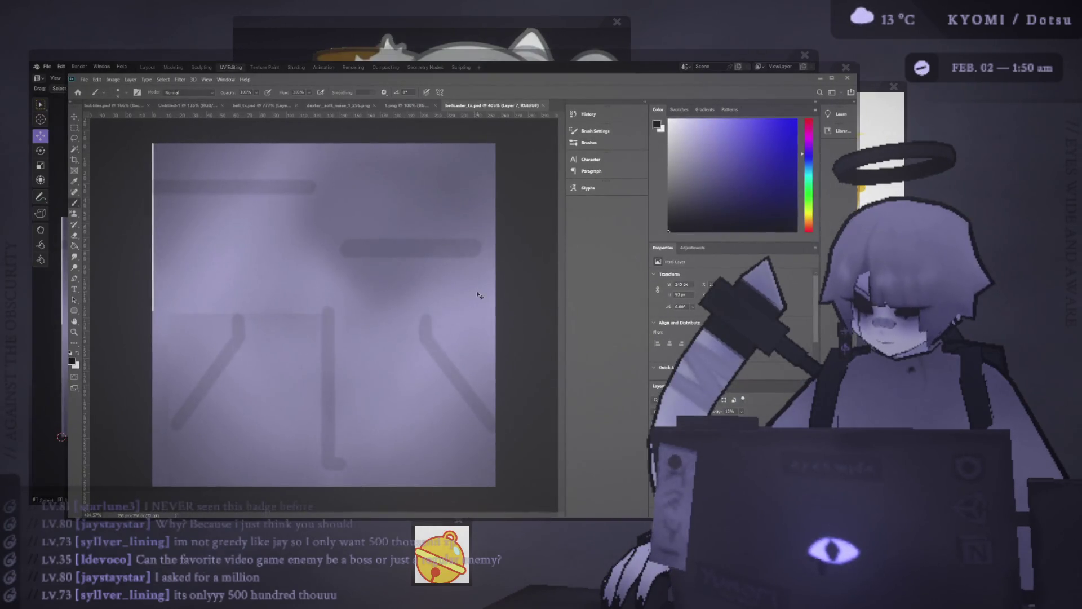
{"action": "key", "text": "alt+Tab"}
{"action": "middle_click_drag", "start_coordinate": [395, 305], "coordinate": [629, 304]}
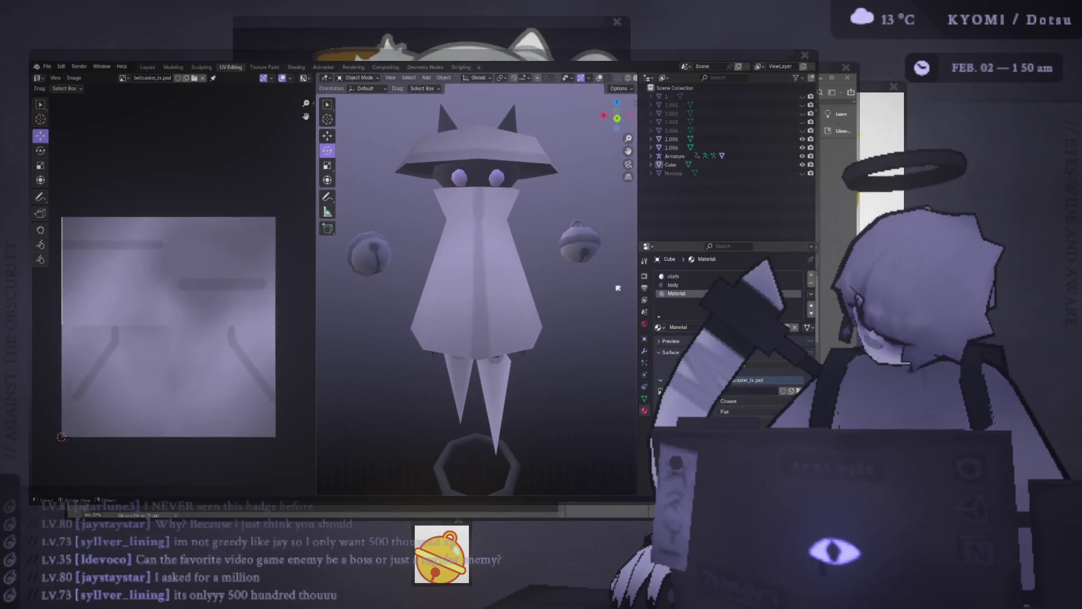
{"action": "scroll", "coordinate": [704, 293], "scroll_direction": "down", "scroll_amount": 2}
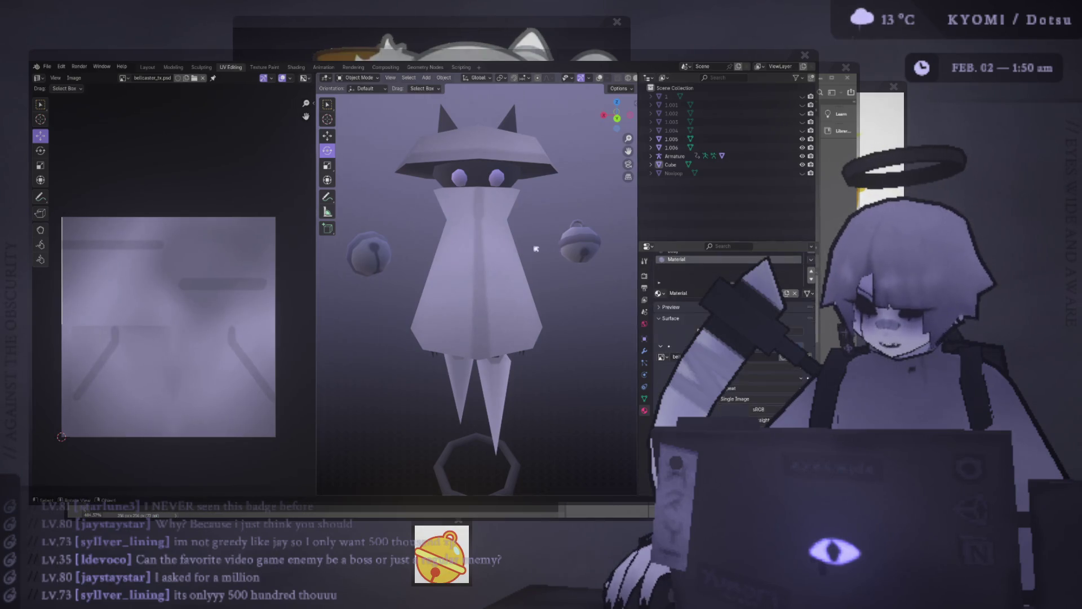
{"action": "scroll", "coordinate": [501, 259], "scroll_direction": "down", "scroll_amount": 4}
{"action": "mouse_move", "coordinate": [501, 259]}
{"action": "middle_mouse_down"}
{"action": "mouse_move", "coordinate": [499, 316]}
{"action": "mouse_move", "coordinate": [501, 259]}
{"action": "mouse_move", "coordinate": [488, 265]}
{"action": "mouse_move", "coordinate": [479, 242]}
{"action": "mouse_move", "coordinate": [468, 262]}
{"action": "mouse_move", "coordinate": [446, 267]}
{"action": "middle_mouse_up"}
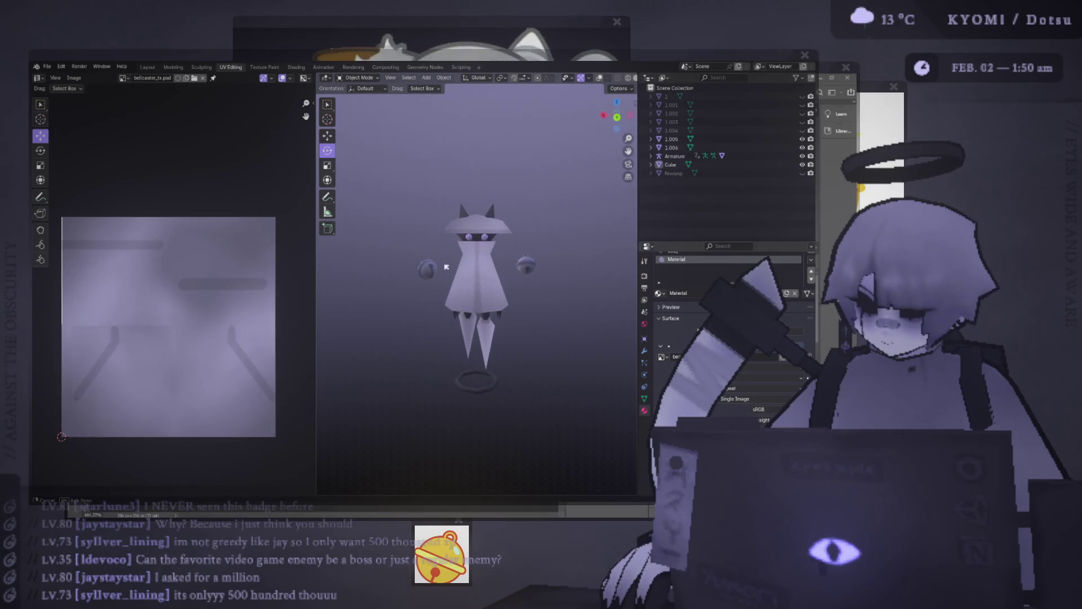
{"action": "scroll", "coordinate": [442, 266], "scroll_direction": "up", "scroll_amount": 3}
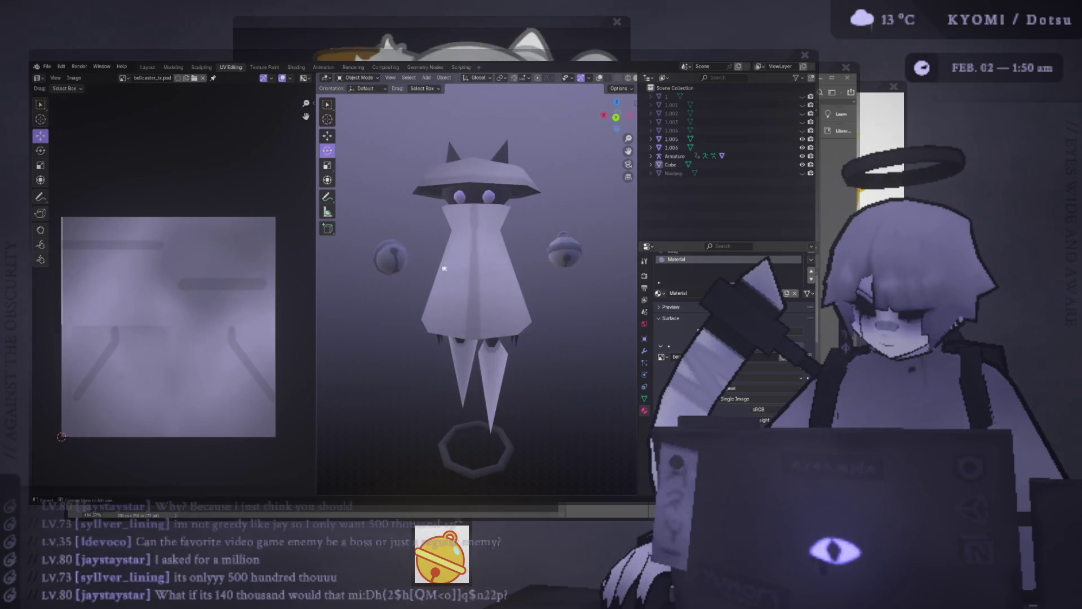
- In Photoshop, toggle a texture layer and the UV layout overlay off and on to compare
{"action": "key", "text": "alt+Tab"}
{"action": "key", "text": "ctrl+z"}
{"action": "key", "text": "ctrl+shift+z"}
{"action": "key", "text": "ctrl+z"}
{"action": "key", "text": "ctrl+shift+z"}
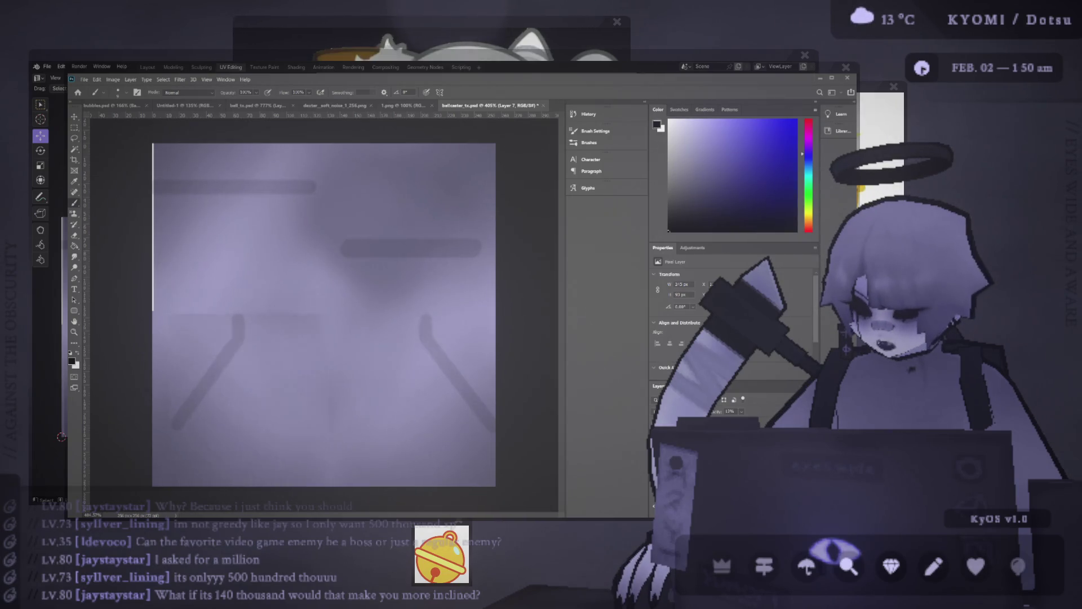
- Show the skirt UV outline and step through the layers back to Cube Drip
{"action": "key", "text": "ctrl+z"}
{"action": "key", "text": "alt+bracketleft"}
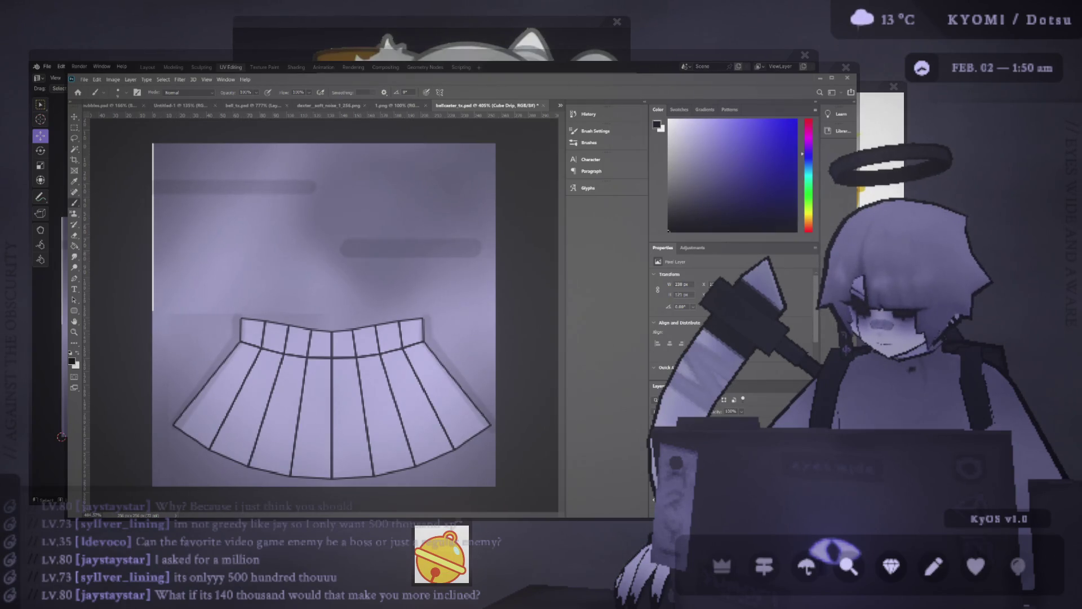
{"action": "key", "text": "alt+bracketleft"}
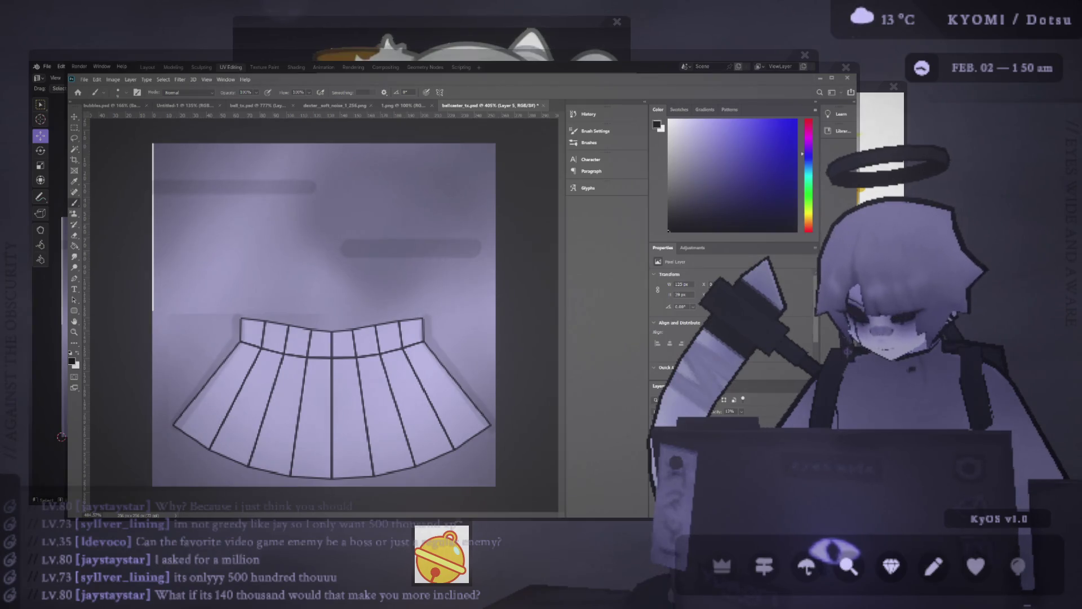
{"action": "key", "text": "alt+bracketleft"}
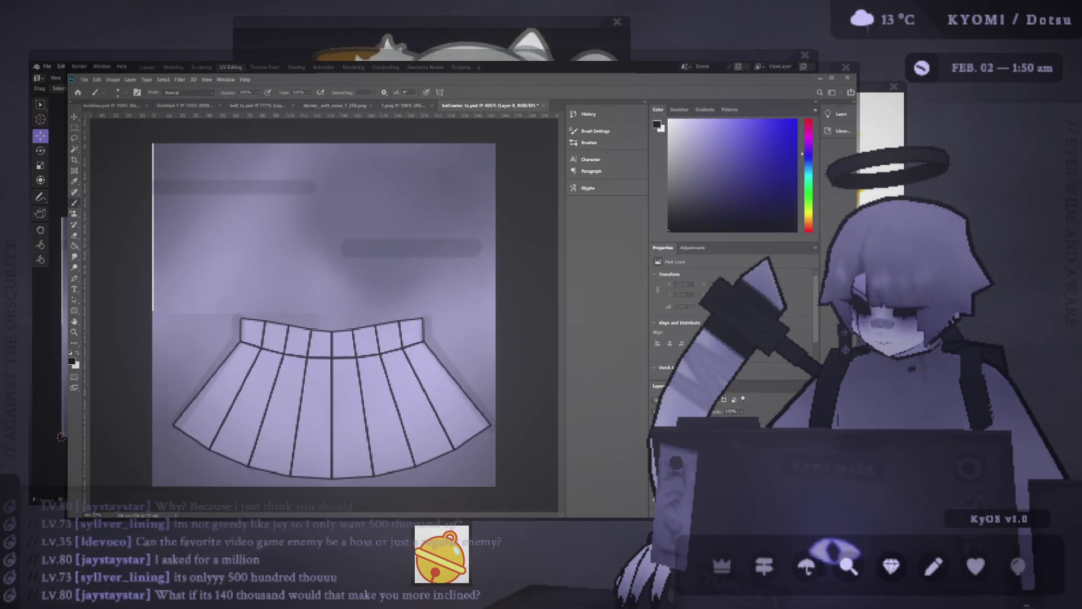
{"action": "key", "text": "alt+bracketright"}
- Fade the outline layer to 18% opacity and sketch a dark stroke across the top band
{"action": "key", "text": "3"}
{"action": "key", "text": "4"}
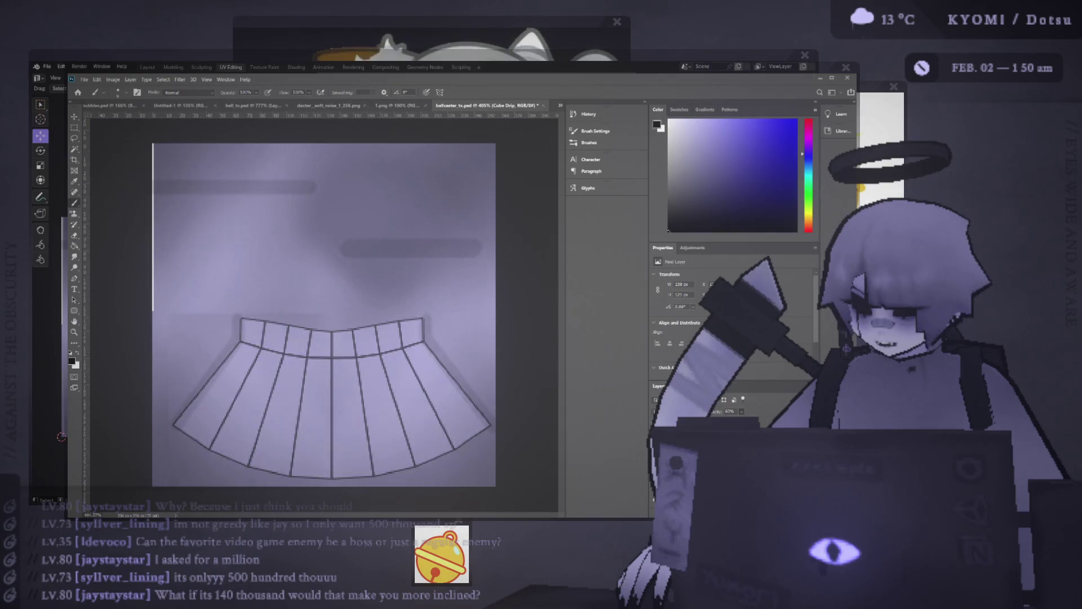
{"action": "key", "text": "1"}
{"action": "key", "text": "8"}
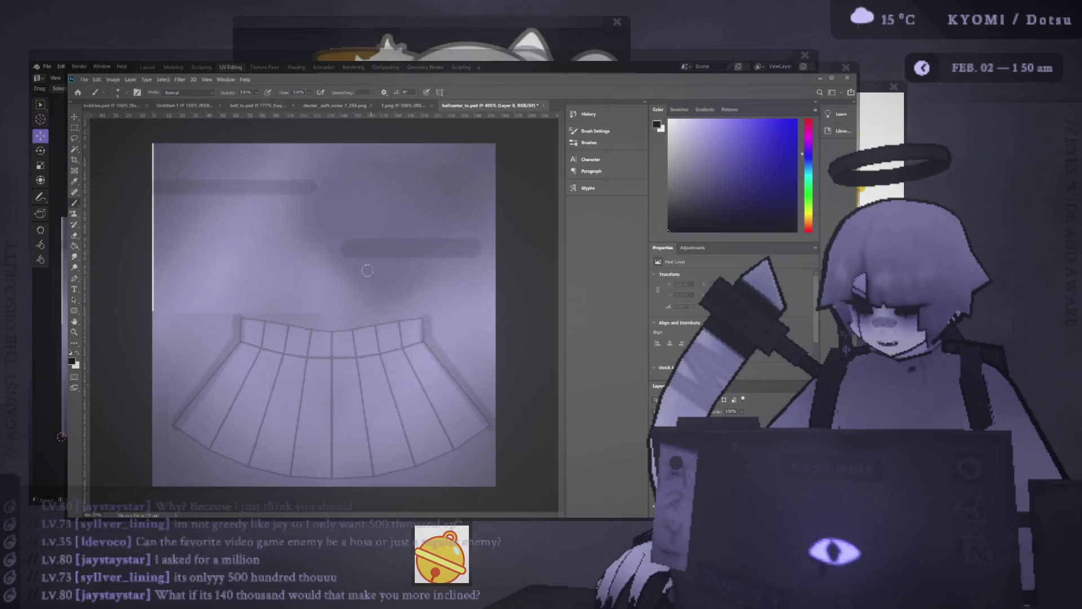
{"action": "scroll", "coordinate": [257, 310], "scroll_direction": "up", "scroll_amount": 3, "text": "alt"}
{"action": "left_click_drag", "start_coordinate": [225, 326], "coordinate": [293, 338]}
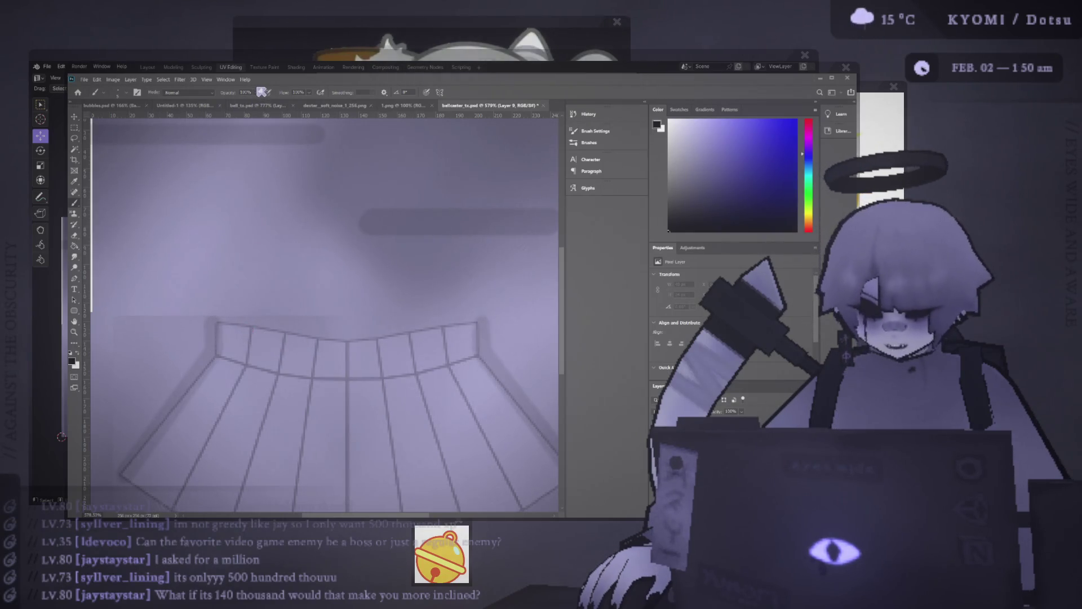
- Set the brush to 21% opacity and shade along the skirt's top band
{"action": "left_click_drag", "start_coordinate": [216, 322], "coordinate": [261, 334]}
{"action": "key", "text": "2"}
{"action": "key", "text": "1"}
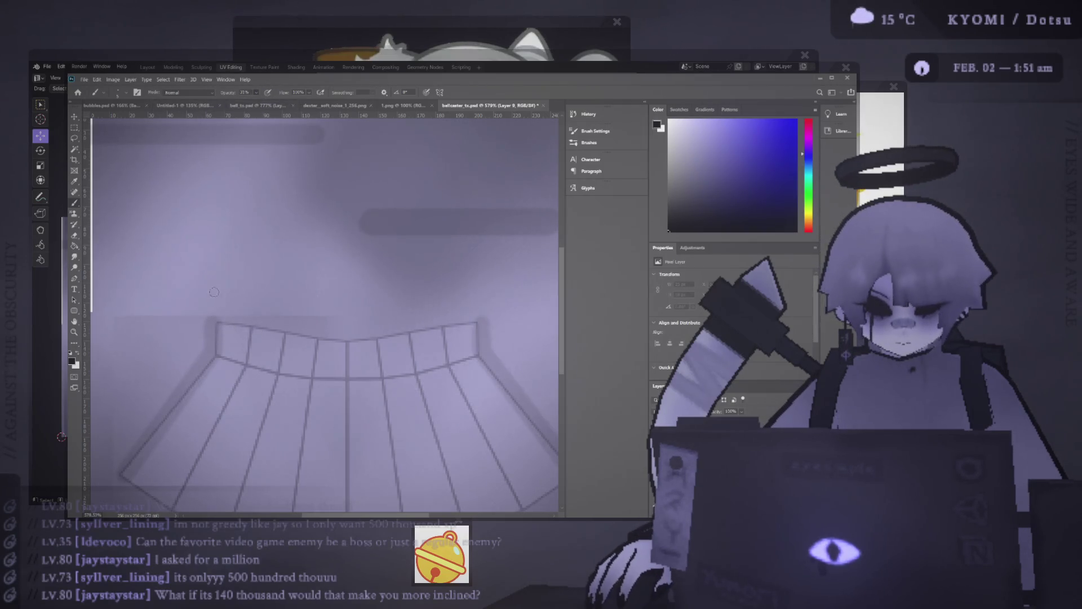
{"action": "left_click_drag", "start_coordinate": [204, 314], "coordinate": [235, 330]}
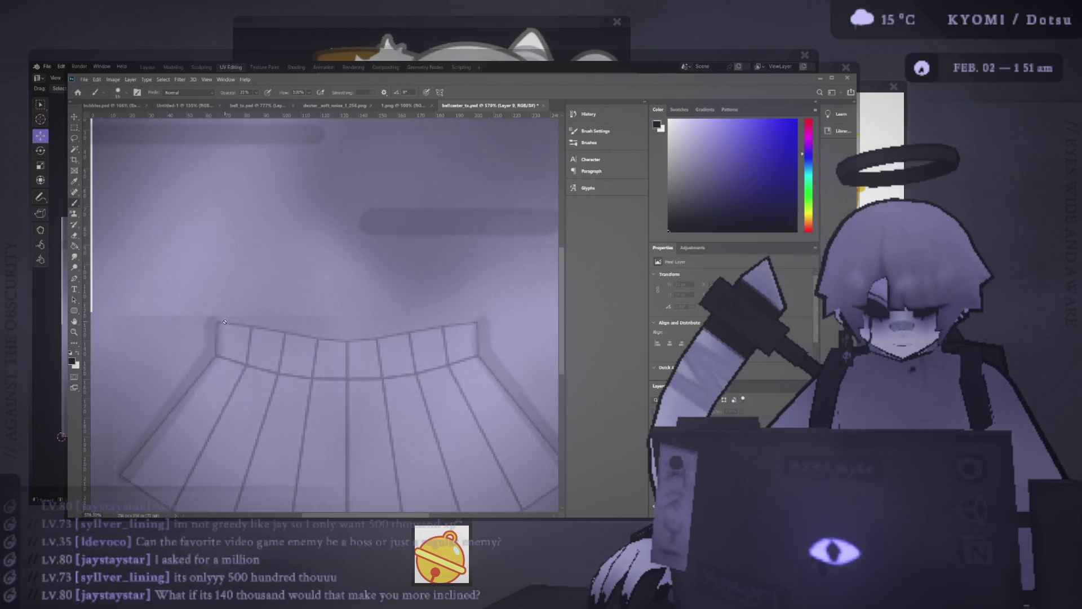
{"action": "left_click_drag", "start_coordinate": [301, 332], "coordinate": [386, 344]}
{"action": "left_click", "coordinate": [242, 324]}
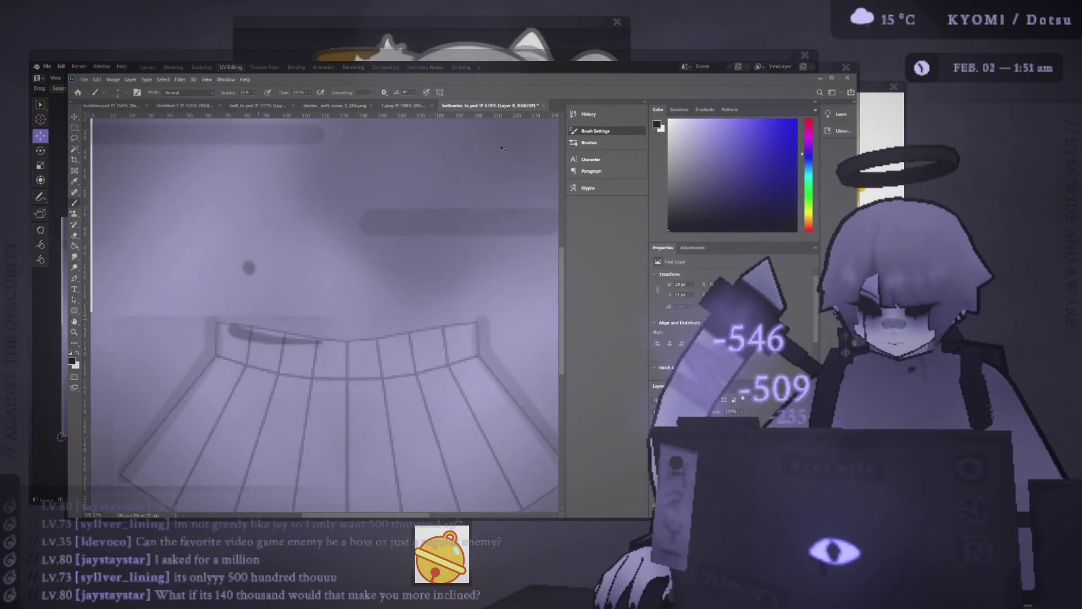
{"action": "key", "text": "ctrl+z"}
{"action": "mouse_move", "coordinate": [217, 320]}
{"action": "left_mouse_down"}
{"action": "mouse_move", "coordinate": [384, 340]}
{"action": "mouse_move", "coordinate": [429, 327]}
{"action": "left_mouse_up"}
{"action": "mouse_move", "coordinate": [336, 333]}
{"action": "left_mouse_down"}
{"action": "mouse_move", "coordinate": [425, 317]}
{"action": "mouse_move", "coordinate": [458, 323]}
{"action": "left_mouse_up"}
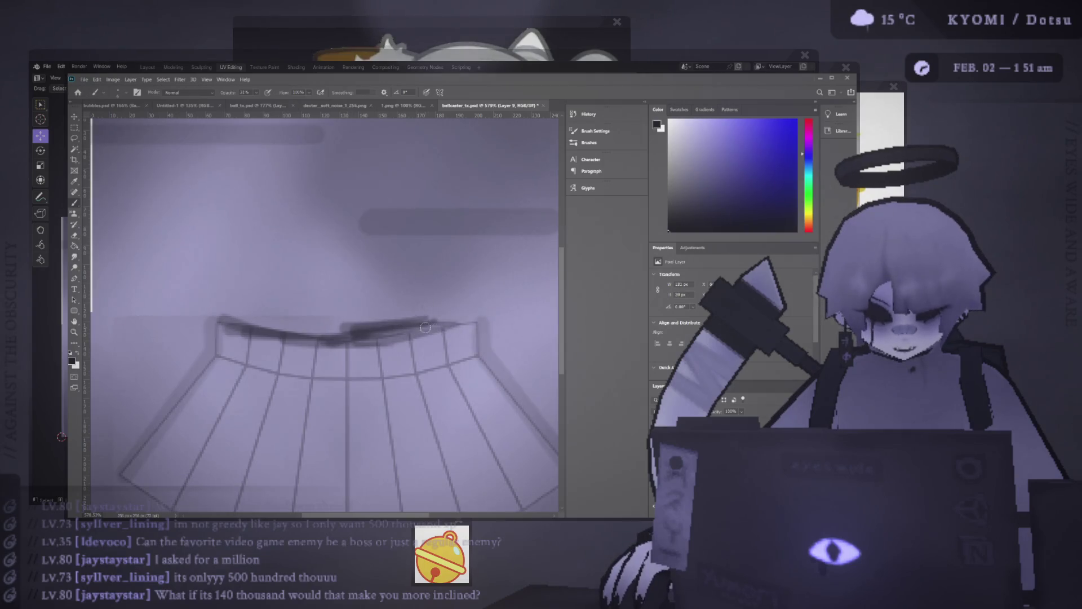
{"action": "scroll", "coordinate": [461, 325], "scroll_direction": "down", "scroll_amount": 3}
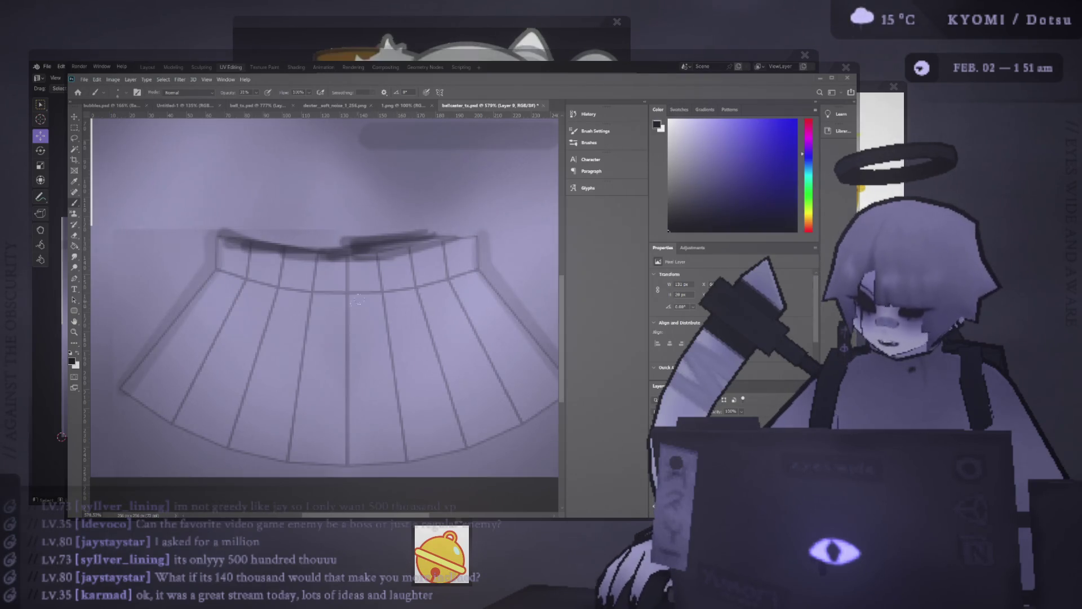
{"action": "mouse_move", "coordinate": [465, 235]}
{"action": "left_mouse_down"}
{"action": "mouse_move", "coordinate": [389, 244]}
{"action": "mouse_move", "coordinate": [482, 236]}
{"action": "left_mouse_up"}
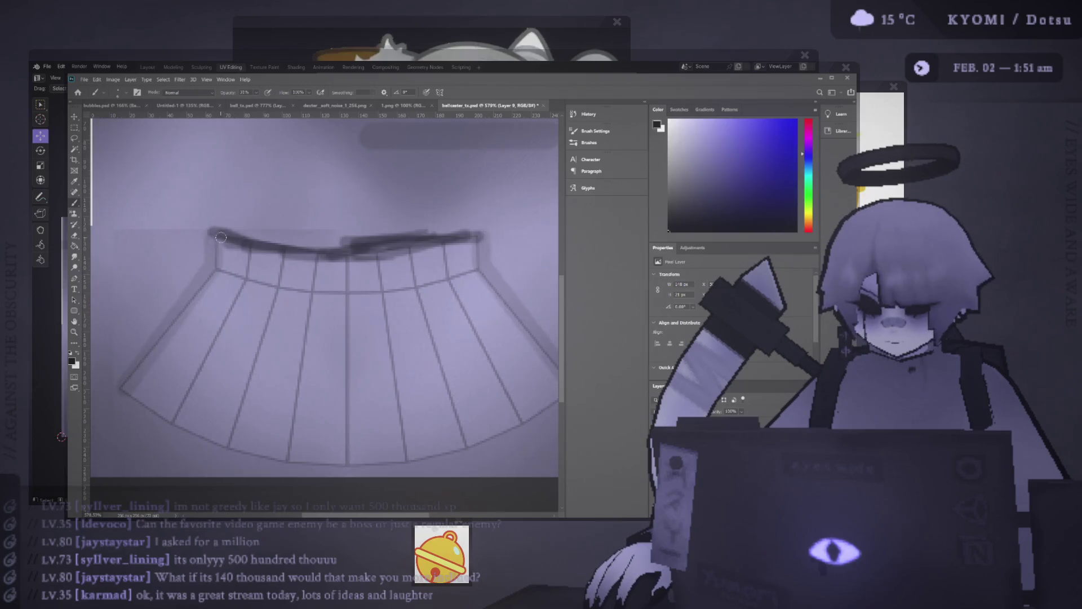
- Shade along the skirt's lower-left and lower-right hem
{"action": "scroll", "coordinate": [163, 389], "scroll_direction": "down", "scroll_amount": 1}
{"action": "mouse_move", "coordinate": [122, 370]}
{"action": "left_mouse_down"}
{"action": "mouse_move", "coordinate": [214, 425]}
{"action": "mouse_move", "coordinate": [277, 440]}
{"action": "mouse_move", "coordinate": [251, 432]}
{"action": "mouse_move", "coordinate": [431, 443]}
{"action": "mouse_move", "coordinate": [459, 416]}
{"action": "left_mouse_up"}
{"action": "scroll", "coordinate": [459, 416], "scroll_direction": "down", "scroll_amount": 1}
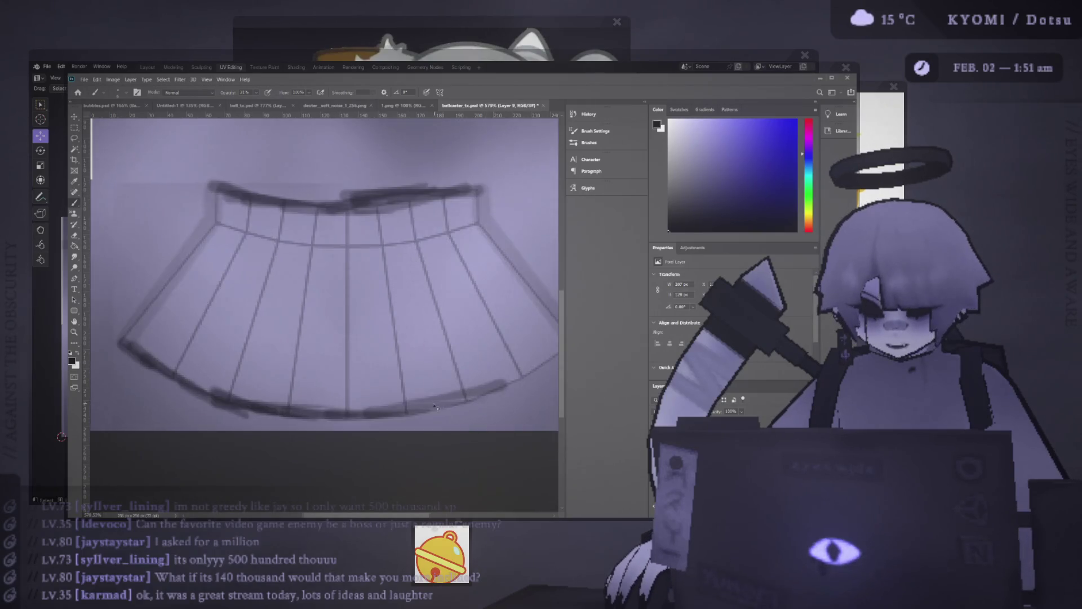
{"action": "scroll", "coordinate": [485, 384], "scroll_direction": "right", "scroll_amount": 2}
{"action": "mouse_move", "coordinate": [529, 344]}
{"action": "left_mouse_down"}
{"action": "mouse_move", "coordinate": [420, 416]}
{"action": "mouse_move", "coordinate": [508, 360]}
{"action": "left_mouse_up"}
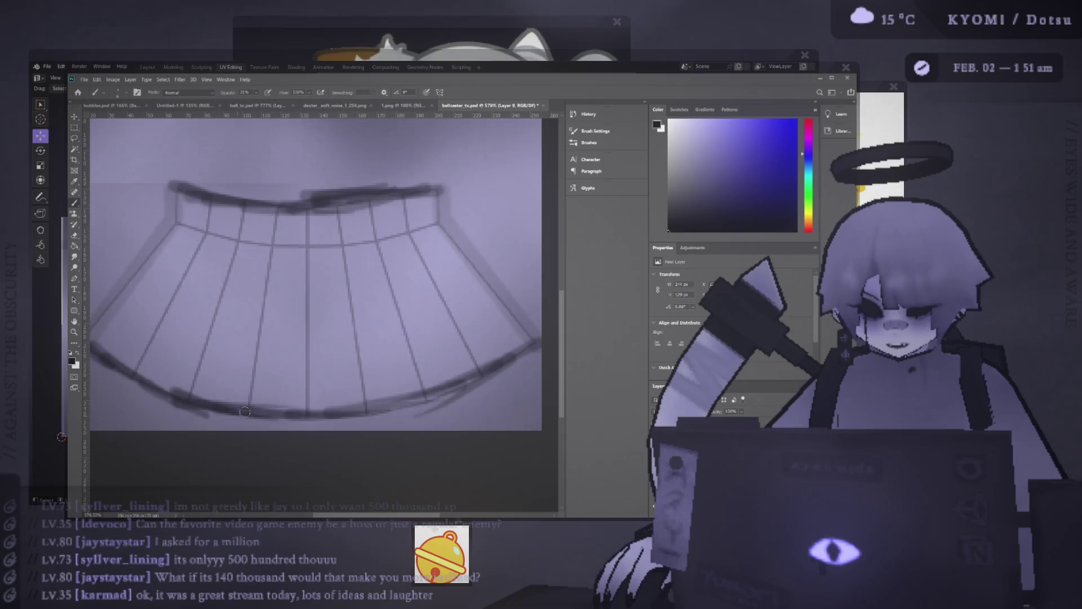
- Draw shadow strokes along a left pleat and two right pleats
{"action": "left_click_drag", "start_coordinate": [191, 401], "coordinate": [230, 299]}
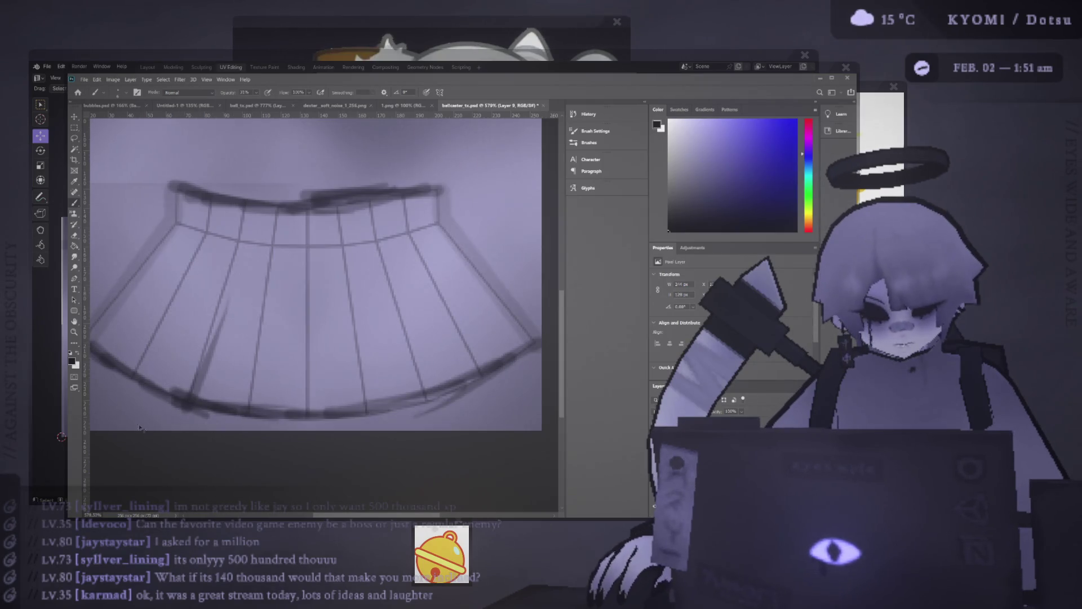
{"action": "key", "text": "ctrl+z"}
{"action": "left_click_drag", "start_coordinate": [138, 434], "coordinate": [180, 337]}
{"action": "left_click_drag", "start_coordinate": [528, 406], "coordinate": [478, 310]}
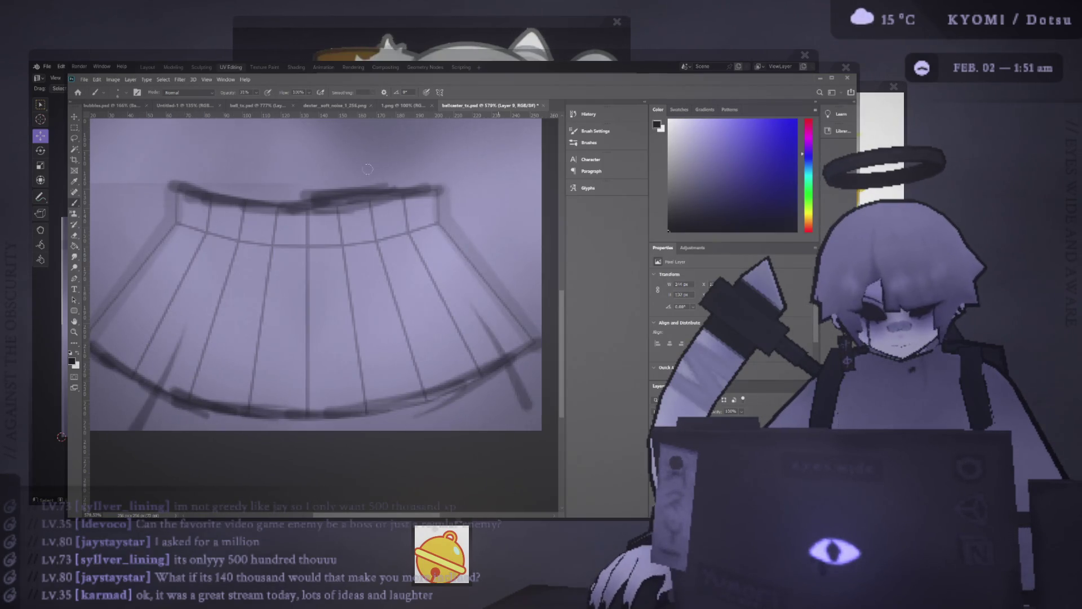
{"action": "key", "text": "ctrl+z"}
{"action": "left_click_drag", "start_coordinate": [533, 411], "coordinate": [471, 307]}
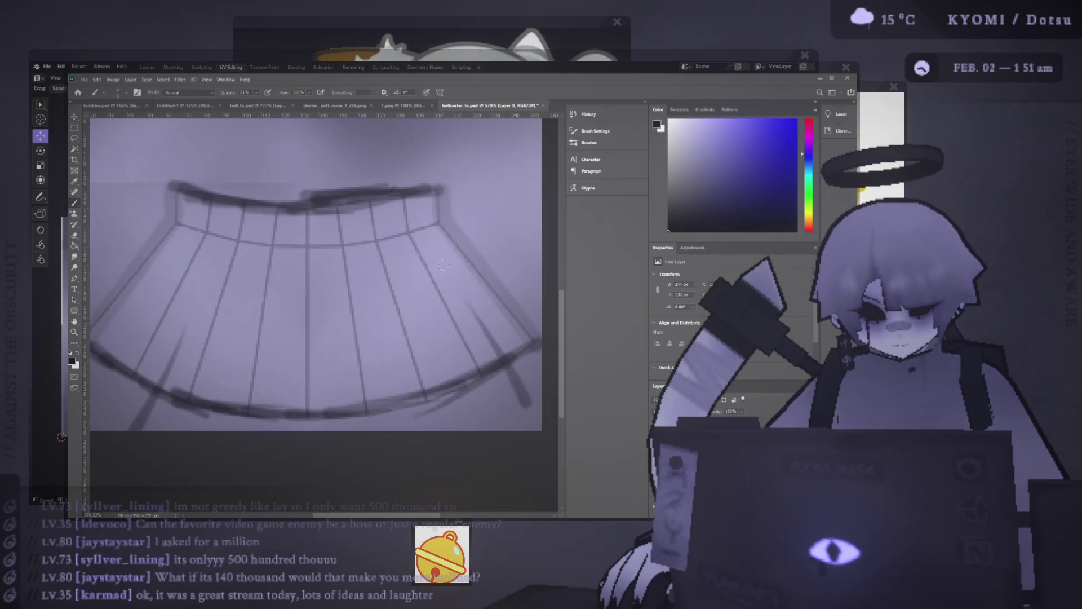
{"action": "left_click_drag", "start_coordinate": [499, 415], "coordinate": [445, 298]}
{"action": "key", "text": "ctrl+z"}
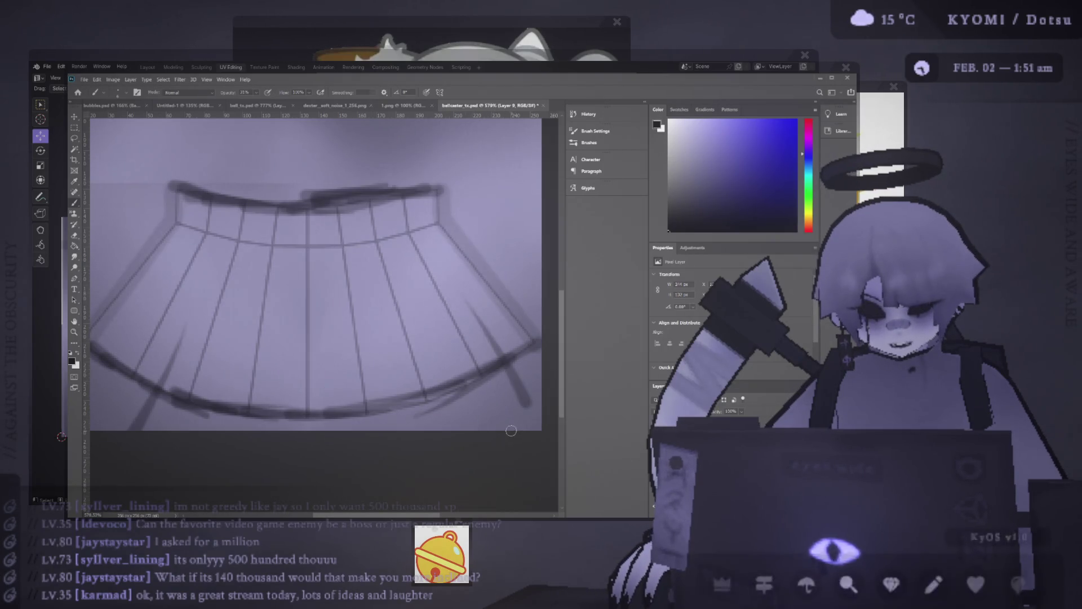
{"action": "left_click_drag", "start_coordinate": [507, 431], "coordinate": [436, 318]}
{"action": "key", "text": "ctrl+z"}
{"action": "left_click_drag", "start_coordinate": [505, 464], "coordinate": [426, 301]}
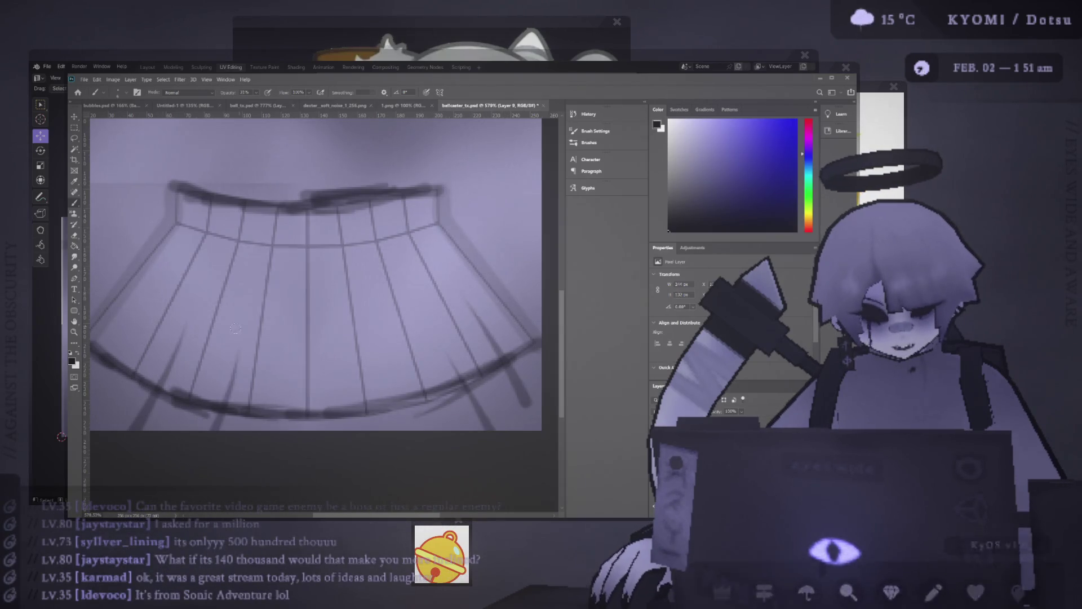
- Add a faint top-band stroke and darken the hem with extra strokes, undoing the last
{"action": "left_click_drag", "start_coordinate": [102, 420], "coordinate": [131, 363]}
{"action": "left_click_drag", "start_coordinate": [187, 227], "coordinate": [330, 213]}
{"action": "key", "text": "ctrl+z"}
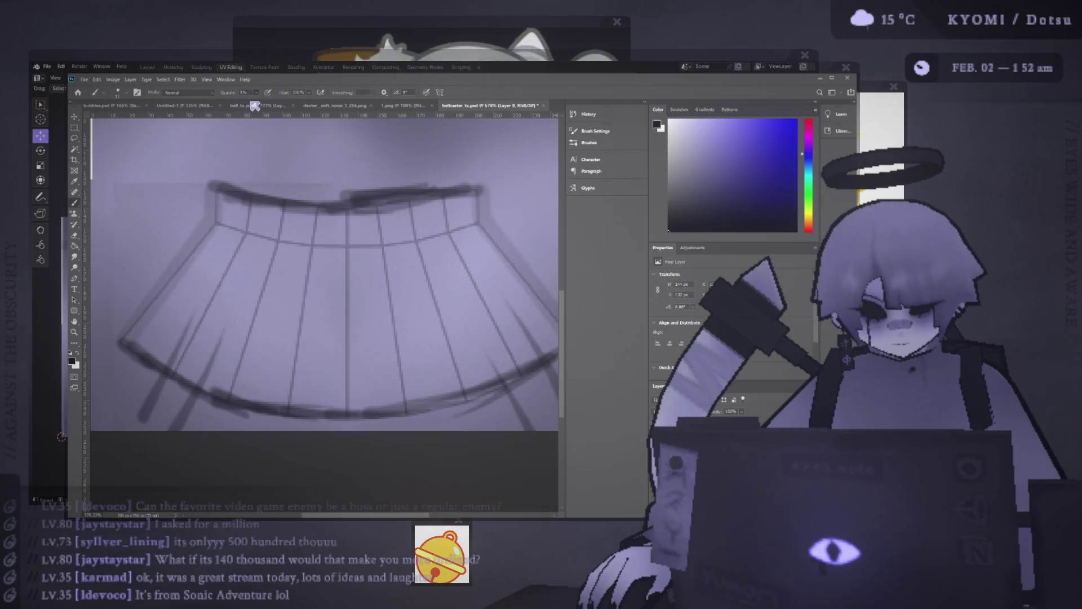
{"action": "mouse_move", "coordinate": [224, 210]}
{"action": "left_mouse_down"}
{"action": "mouse_move", "coordinate": [321, 228]}
{"action": "mouse_move", "coordinate": [445, 210]}
{"action": "left_mouse_up"}
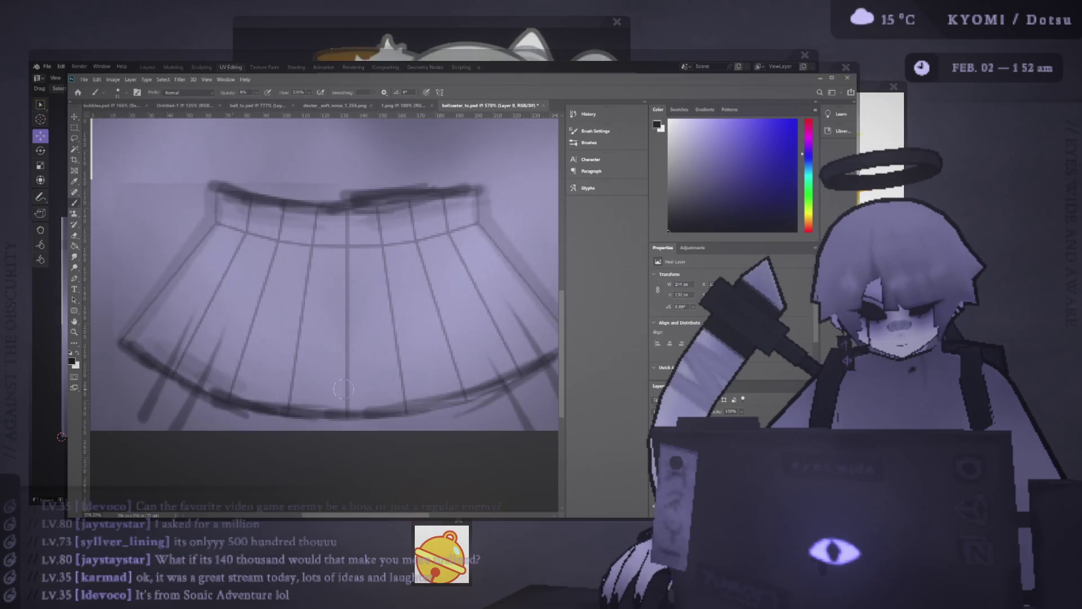
{"action": "left_click_drag", "start_coordinate": [249, 399], "coordinate": [439, 394]}
{"action": "left_click_drag", "start_coordinate": [215, 389], "coordinate": [402, 402]}
{"action": "scroll", "coordinate": [395, 395], "scroll_direction": "right", "scroll_amount": 2}
{"action": "left_click_drag", "start_coordinate": [313, 390], "coordinate": [505, 345]}
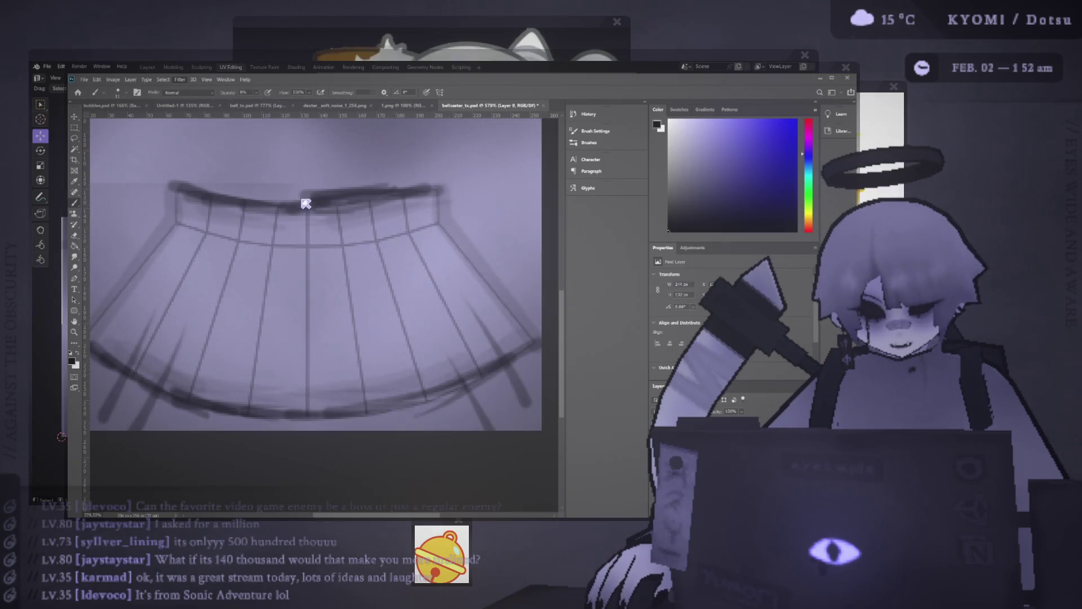
{"action": "key", "text": "ctrl+z"}
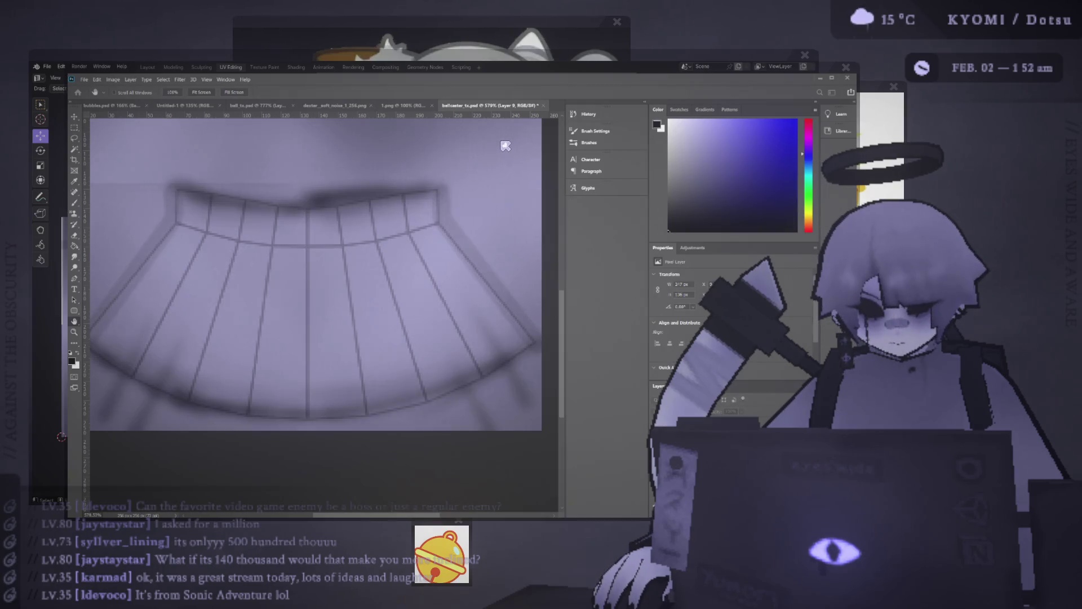
- Save the texture and hide the skirt UV outline layer
{"action": "scroll", "coordinate": [506, 146], "scroll_direction": "down", "scroll_amount": 1, "text": "alt"}
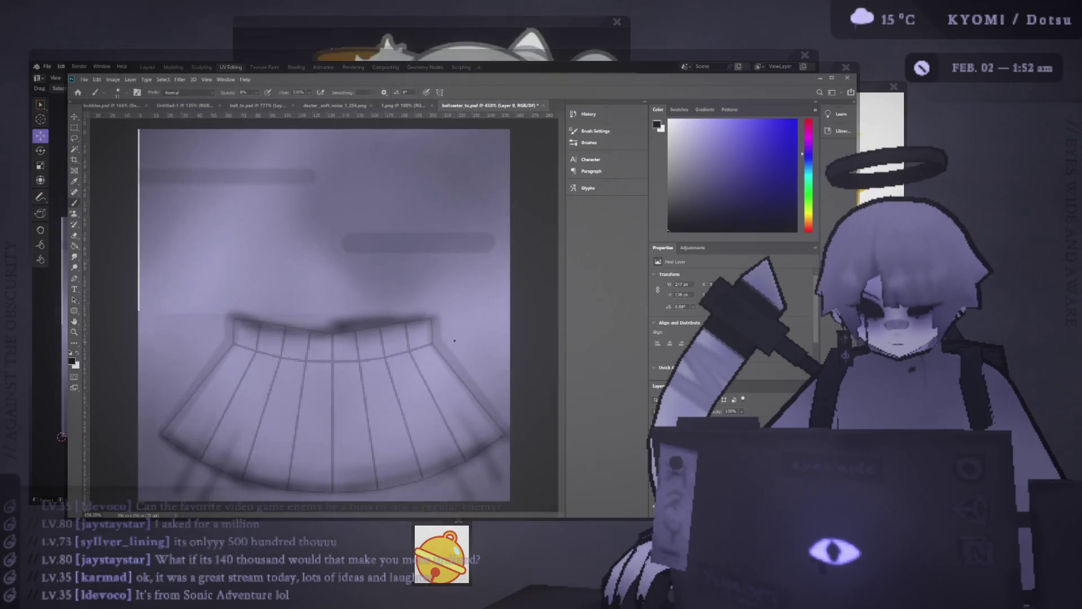
{"action": "scroll", "coordinate": [361, 395], "scroll_direction": "up", "scroll_amount": 2}
{"action": "scroll", "coordinate": [360, 432], "scroll_direction": "down", "scroll_amount": 2}
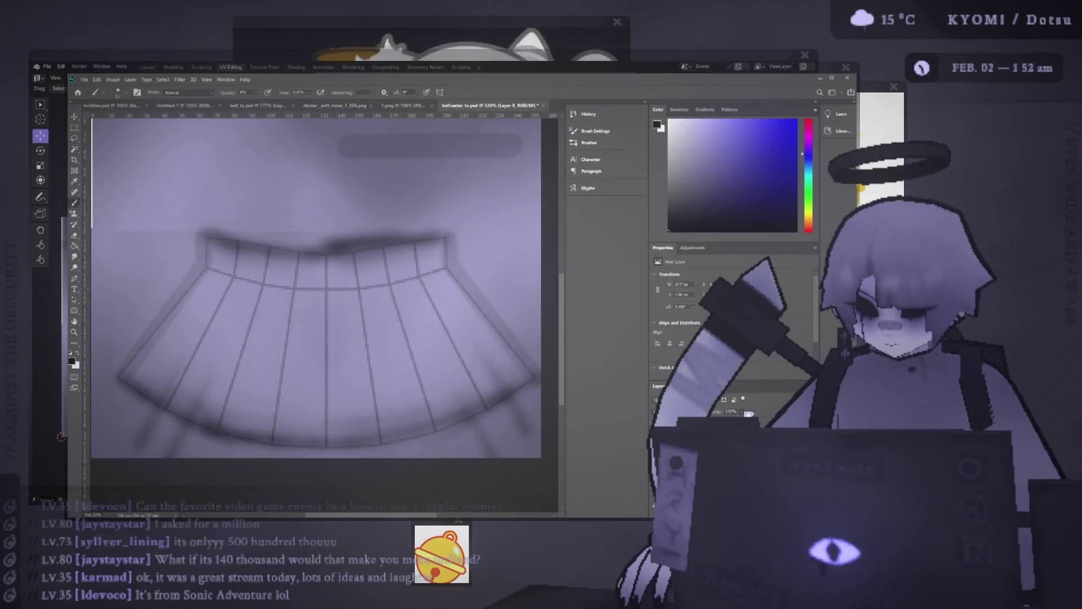
{"action": "key", "text": "ctrl+s"}
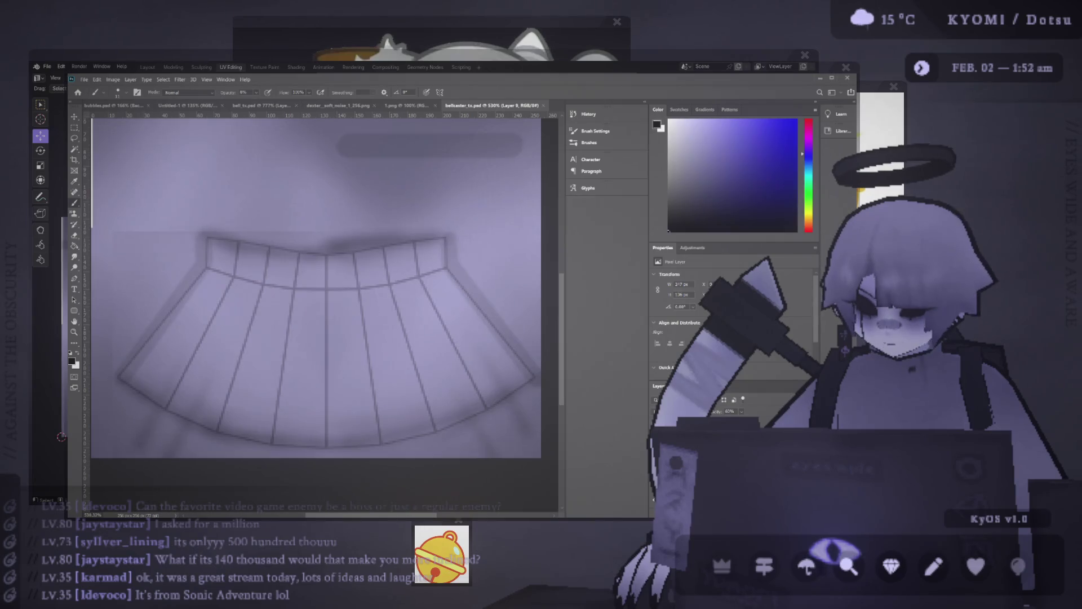
{"action": "key", "text": "ctrl+comma"}
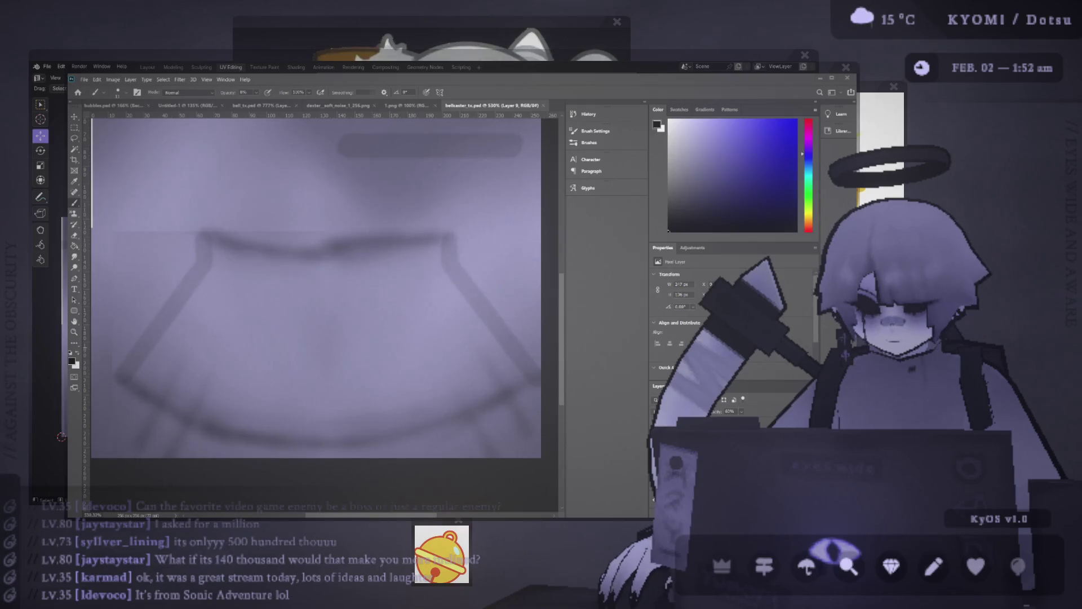
- Orbit closely around the ghost's dress in Blender to check the updated texture
{"action": "key", "text": "alt+Tab"}
{"action": "middle_click_drag", "start_coordinate": [529, 294], "coordinate": [429, 281]}
{"action": "scroll", "coordinate": [395, 277], "scroll_direction": "up", "scroll_amount": 3}
{"action": "mouse_move", "coordinate": [359, 274]}
{"action": "middle_mouse_down"}
{"action": "mouse_move", "coordinate": [430, 322]}
{"action": "mouse_move", "coordinate": [445, 292]}
{"action": "mouse_move", "coordinate": [375, 299]}
{"action": "mouse_move", "coordinate": [542, 297]}
{"action": "mouse_move", "coordinate": [315, 292]}
{"action": "mouse_move", "coordinate": [534, 290]}
{"action": "mouse_move", "coordinate": [505, 300]}
{"action": "mouse_move", "coordinate": [524, 311]}
{"action": "middle_mouse_up"}
{"action": "scroll", "coordinate": [508, 305], "scroll_direction": "down", "scroll_amount": 5}
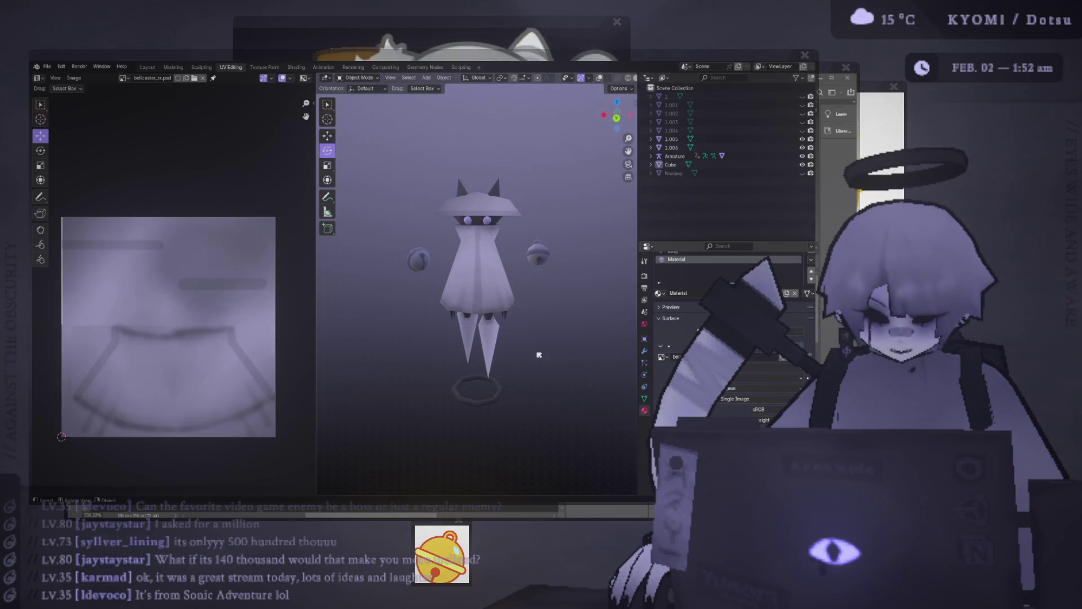
- Widen the 3D view, look the ghost over from several angles, and save splash.blend
{"action": "scroll", "coordinate": [502, 290], "scroll_direction": "up", "scroll_amount": 4}
{"action": "scroll", "coordinate": [502, 290], "scroll_direction": "down", "scroll_amount": 3}
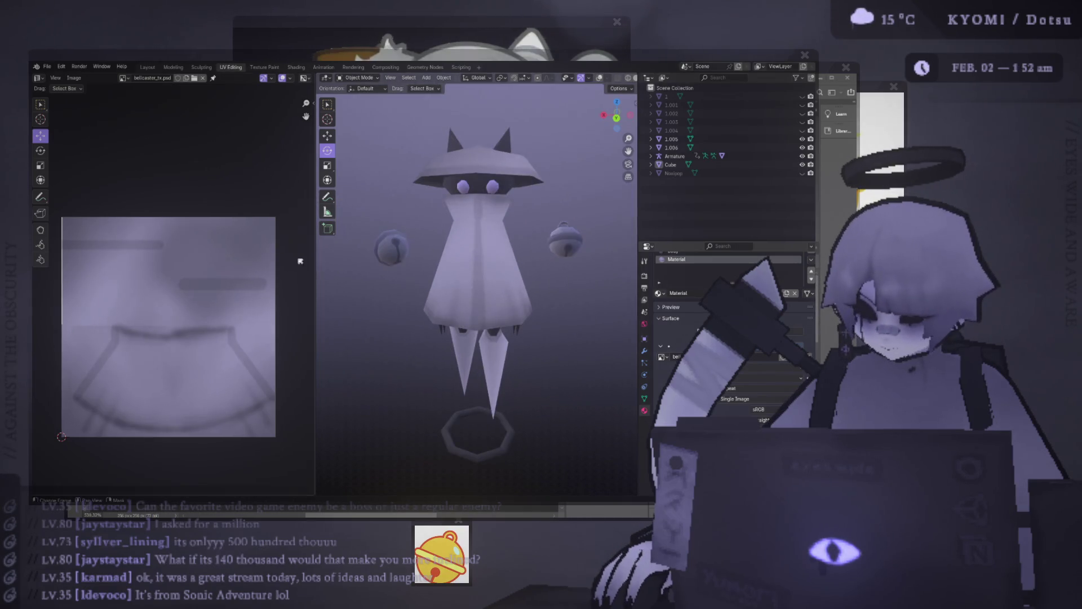
{"action": "left_click_drag", "start_coordinate": [314, 261], "coordinate": [201, 261]}
{"action": "mouse_move", "coordinate": [344, 260]}
{"action": "middle_mouse_down"}
{"action": "mouse_move", "coordinate": [415, 283]}
{"action": "mouse_move", "coordinate": [401, 276]}
{"action": "middle_mouse_up"}
{"action": "scroll", "coordinate": [416, 282], "scroll_direction": "up", "scroll_amount": 3}
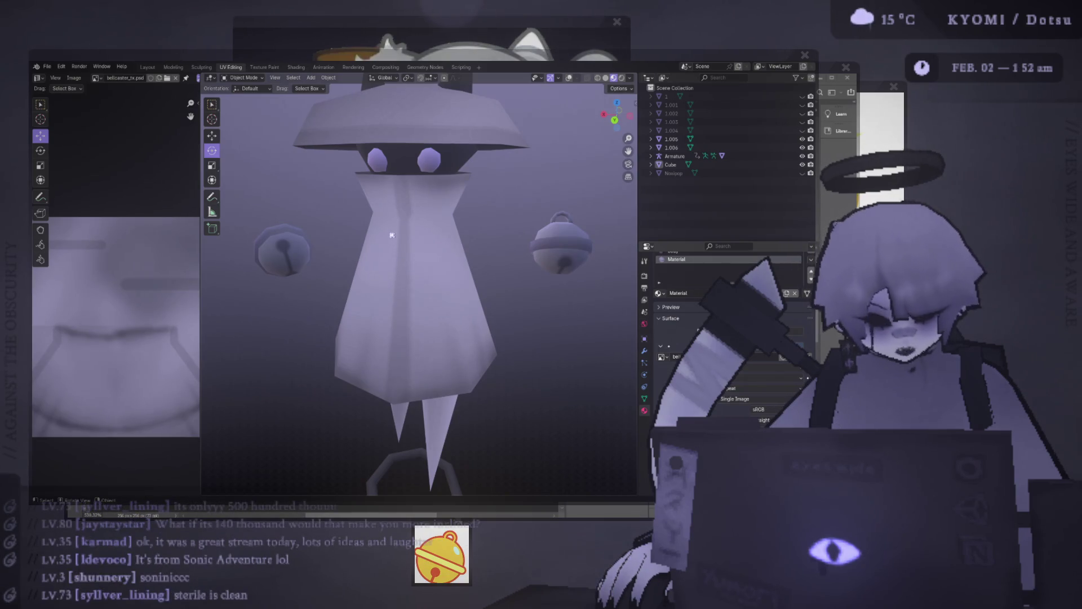
{"action": "mouse_move", "coordinate": [427, 243]}
{"action": "middle_mouse_down"}
{"action": "mouse_move", "coordinate": [427, 271]}
{"action": "mouse_move", "coordinate": [431, 165]}
{"action": "mouse_move", "coordinate": [428, 257]}
{"action": "mouse_move", "coordinate": [468, 370]}
{"action": "mouse_move", "coordinate": [522, 324]}
{"action": "mouse_move", "coordinate": [391, 316]}
{"action": "mouse_move", "coordinate": [419, 309]}
{"action": "middle_mouse_up"}
{"action": "scroll", "coordinate": [420, 309], "scroll_direction": "up", "scroll_amount": 4}
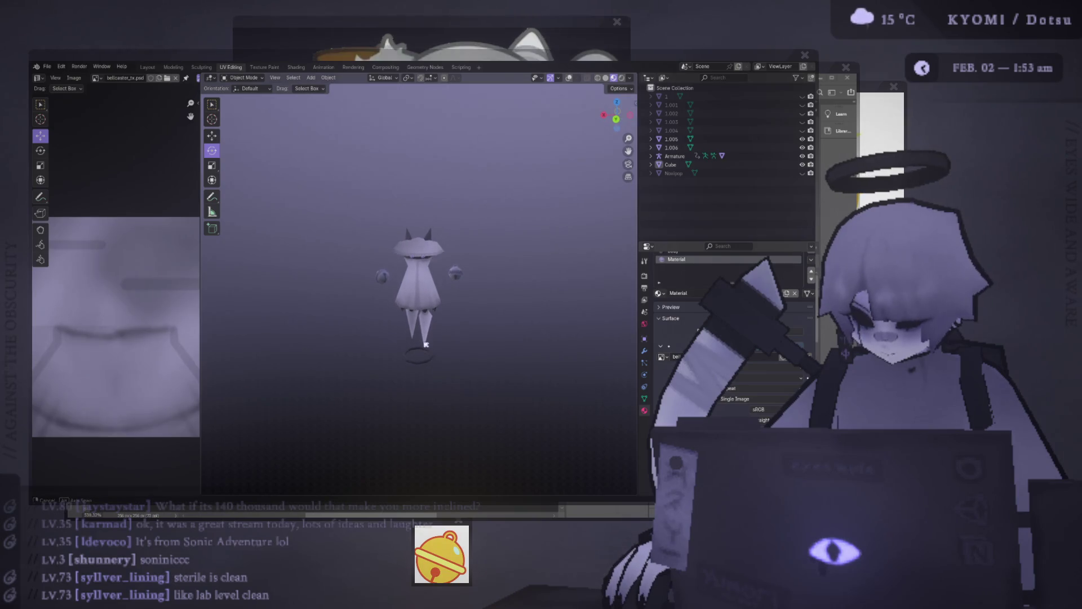
{"action": "key", "text": "ctrl+s"}
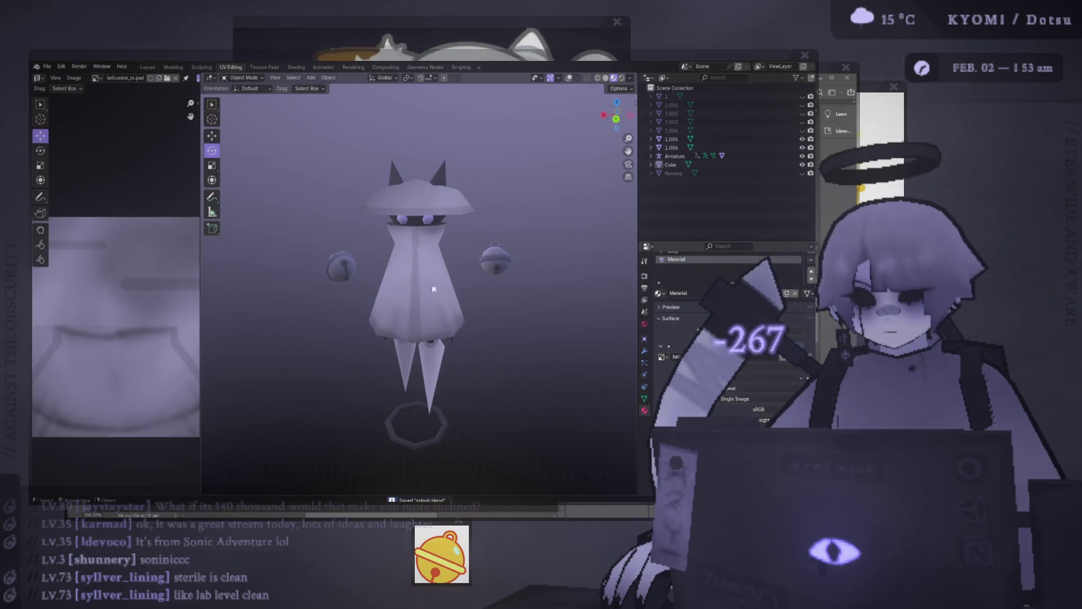
- Switch to Photoshop, bring up the Untitled-1 promo composition, and select the character layer
{"action": "scroll", "coordinate": [445, 278], "scroll_direction": "down", "scroll_amount": 2}
{"action": "mouse_move", "coordinate": [452, 266]}
{"action": "middle_mouse_down"}
{"action": "mouse_move", "coordinate": [449, 213]}
{"action": "mouse_move", "coordinate": [450, 275]}
{"action": "mouse_move", "coordinate": [448, 262]}
{"action": "middle_mouse_up"}
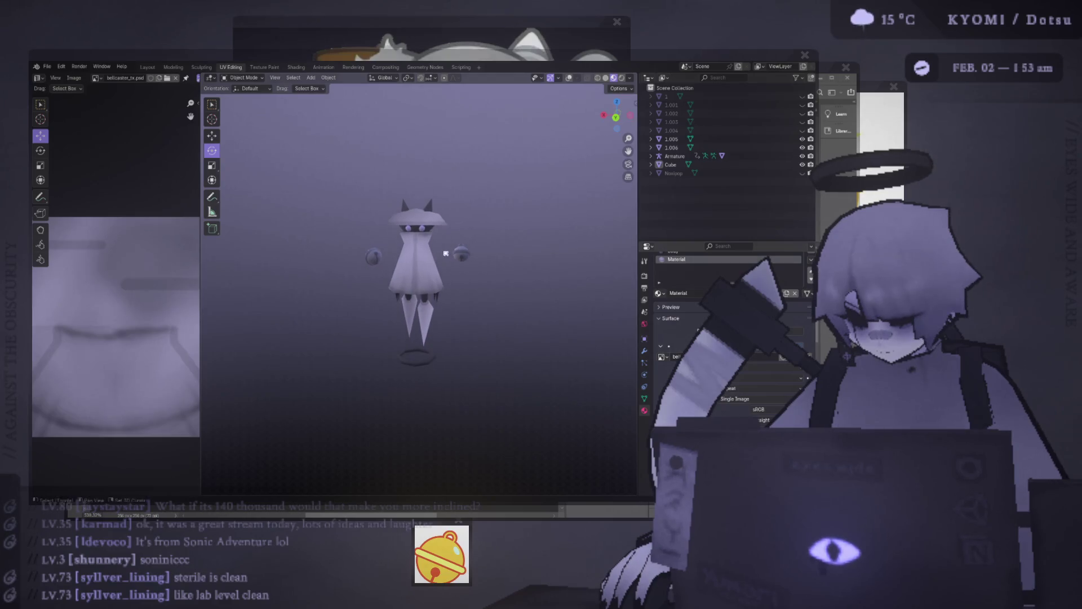
{"action": "key", "text": "alt+Tab"}
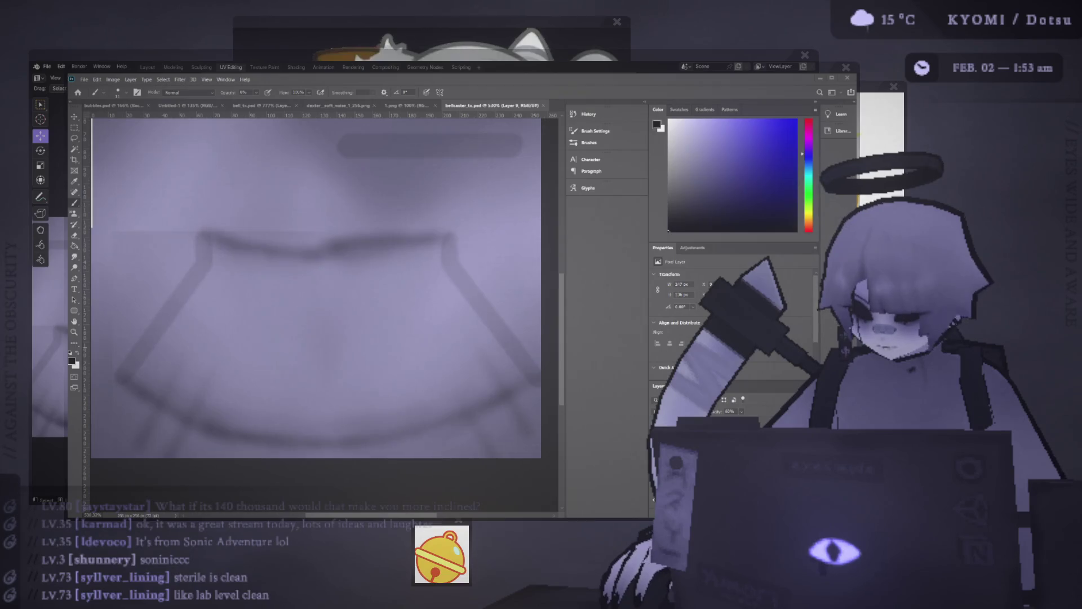
{"action": "key", "text": "alt+Tab"}
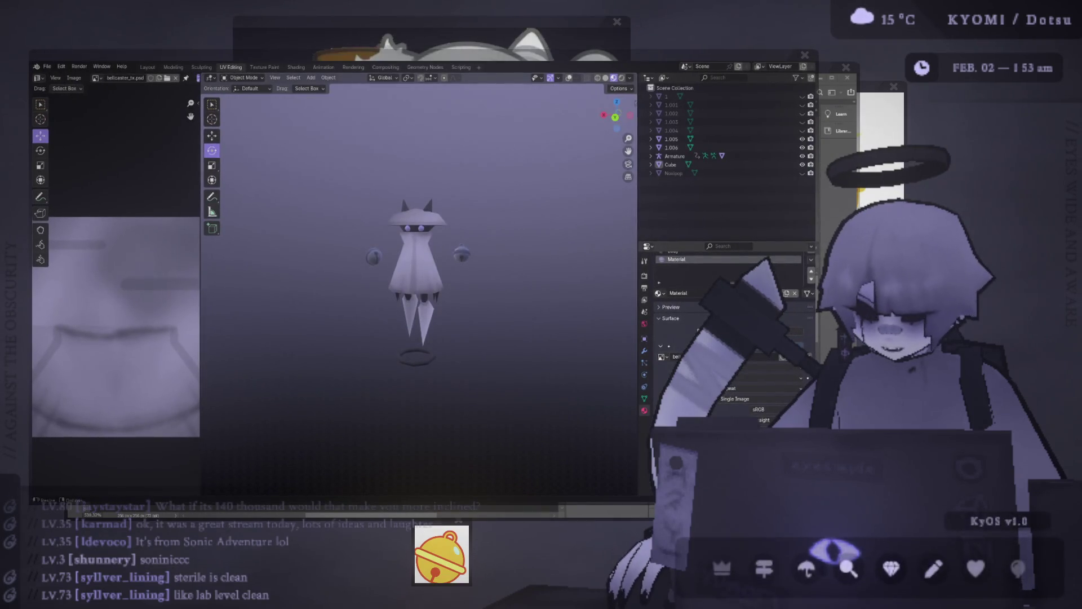
{"action": "key", "text": "alt+Tab"}
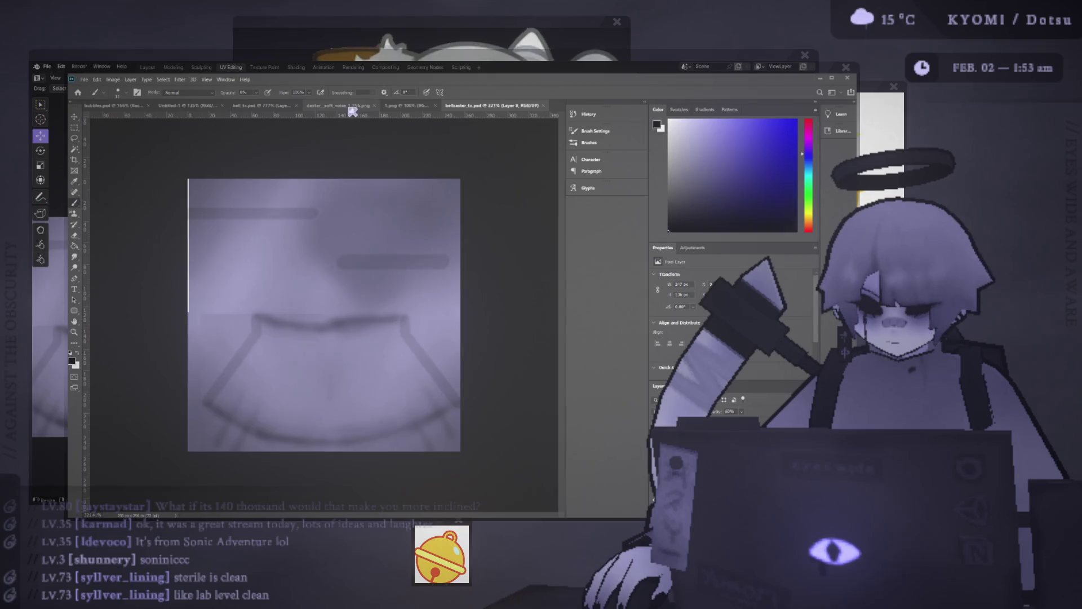
{"action": "left_click", "coordinate": [246, 109]}
{"action": "left_click", "coordinate": [201, 110]}
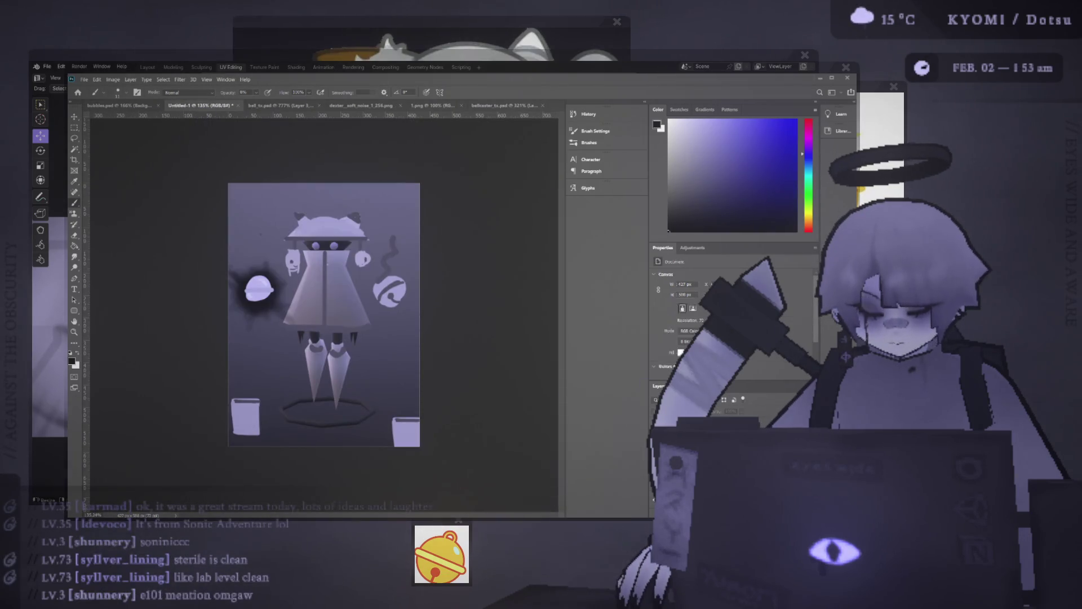
{"action": "left_click", "coordinate": [366, 301], "text": "ctrl"}
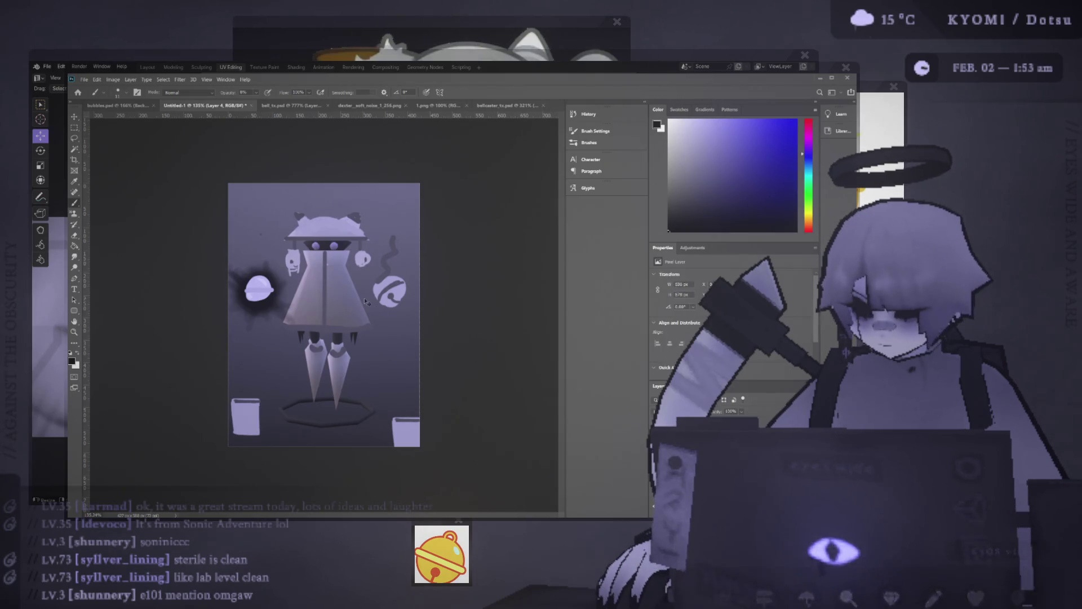
- Paste the new ghost render into Untitled-1 and move it slightly left and down into place
{"action": "key", "text": "ctrl+v"}
{"action": "key", "text": "v"}
{"action": "left_click_drag", "start_coordinate": [359, 289], "coordinate": [337, 306]}
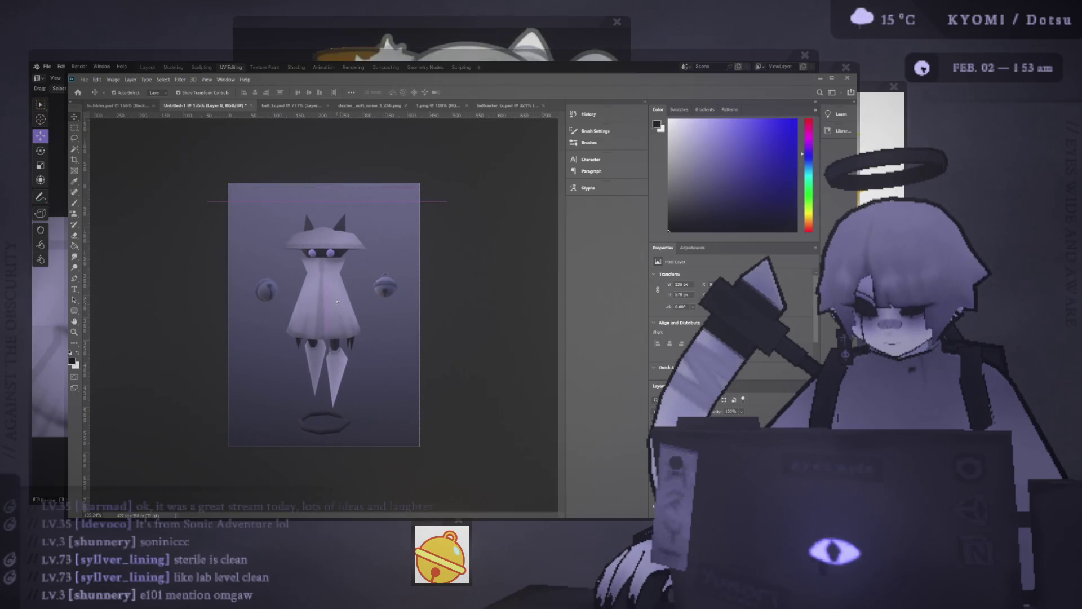
{"action": "key", "text": "ctrl+0"}
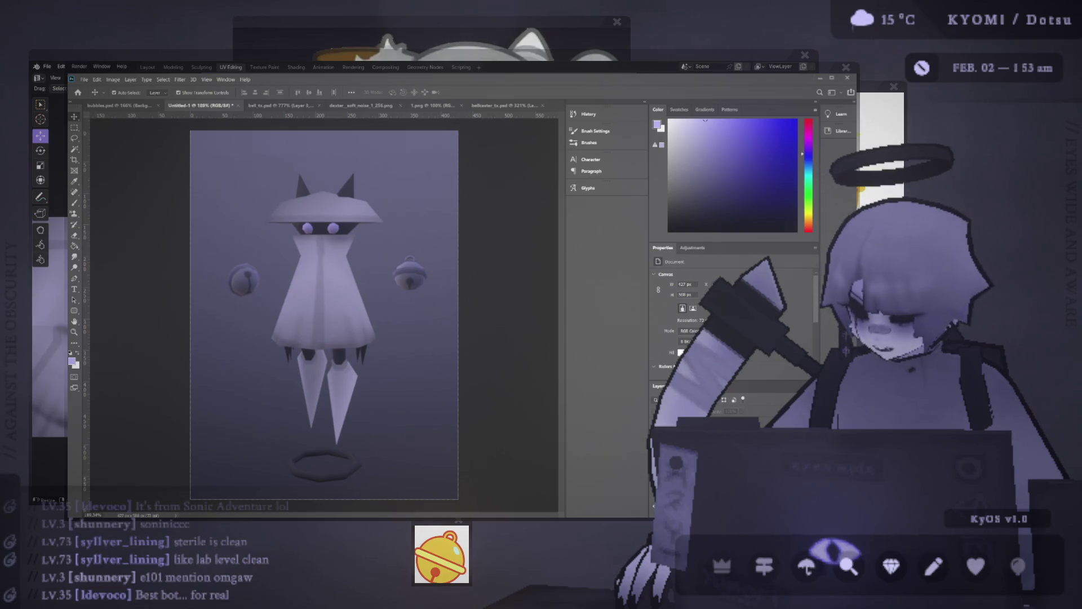
{"action": "key", "text": "ctrl+v"}
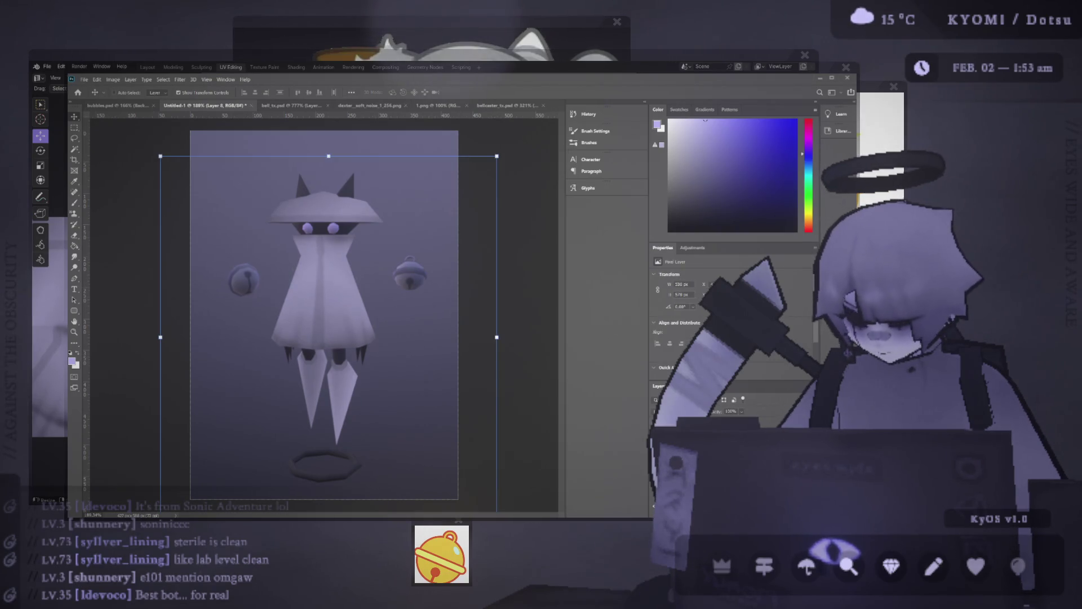
{"action": "key", "text": "Return"}
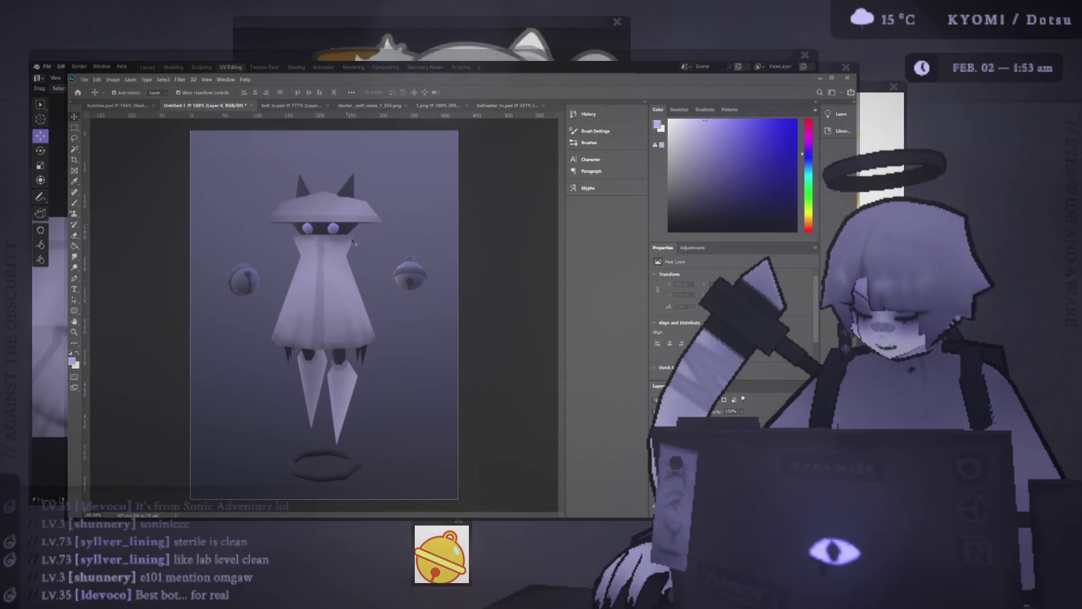
{"action": "key", "text": "b"}
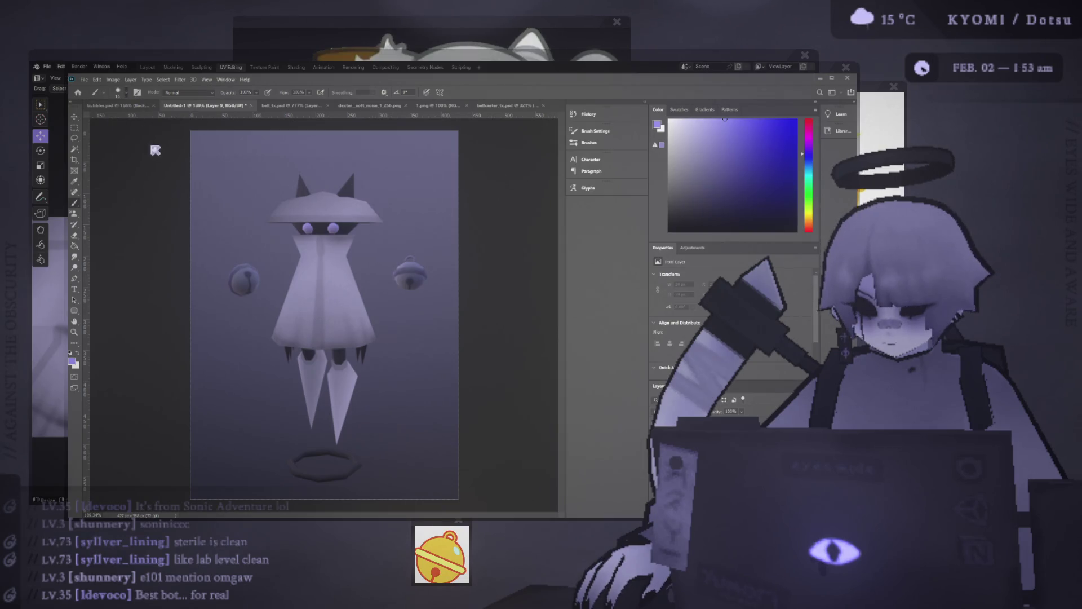
- Dab a soft purple glow onto the right and left eyes, repainting them after an undo
{"action": "left_click", "coordinate": [333, 228]}
{"action": "left_click", "coordinate": [308, 227]}
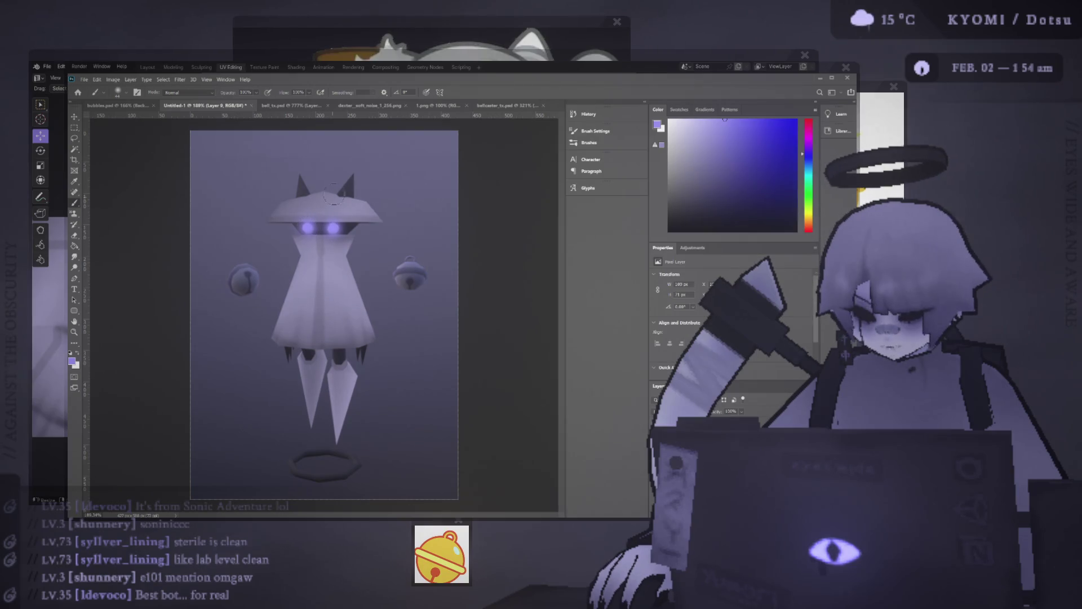
{"action": "scroll", "coordinate": [336, 220], "scroll_direction": "down", "scroll_amount": 5, "text": "alt"}
{"action": "scroll", "coordinate": [338, 242], "scroll_direction": "up", "scroll_amount": 3, "text": "alt"}
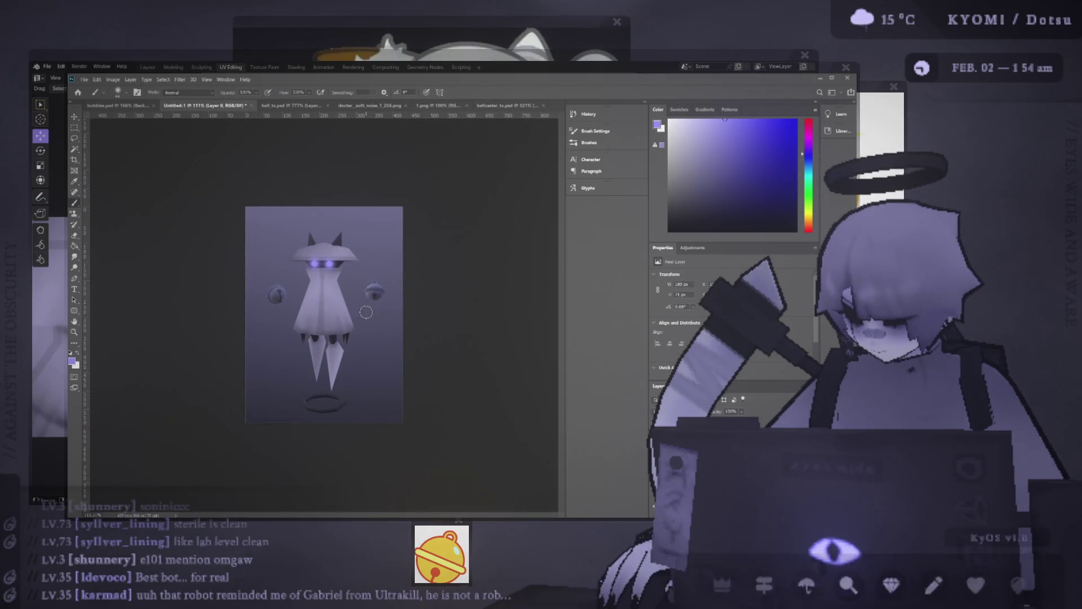
{"action": "key", "text": "ctrl+0"}
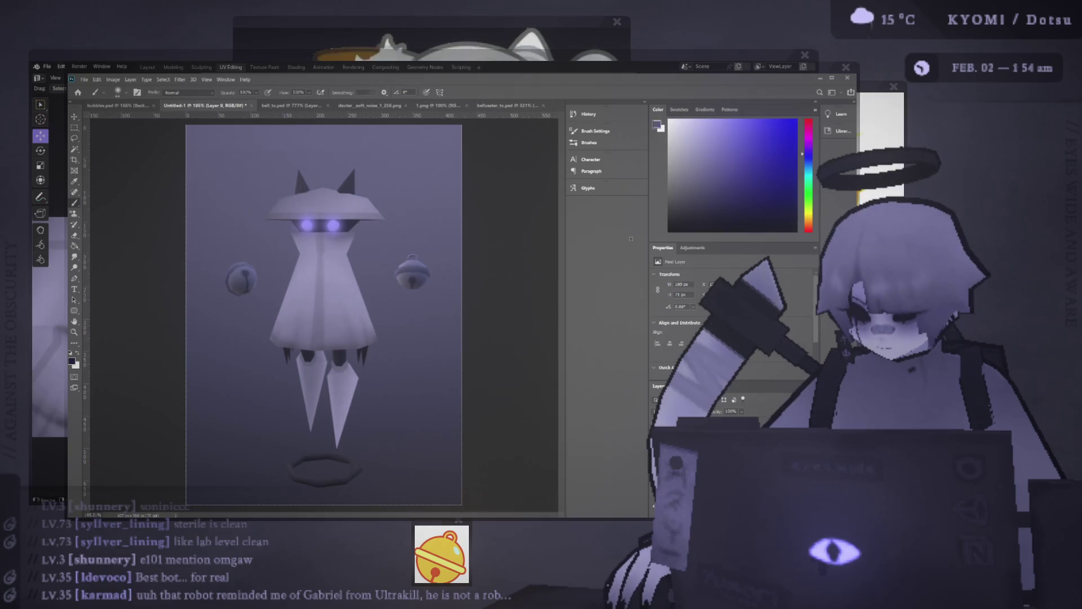
{"action": "key", "text": "ctrl+z"}
{"action": "key", "text": "ctrl+z"}
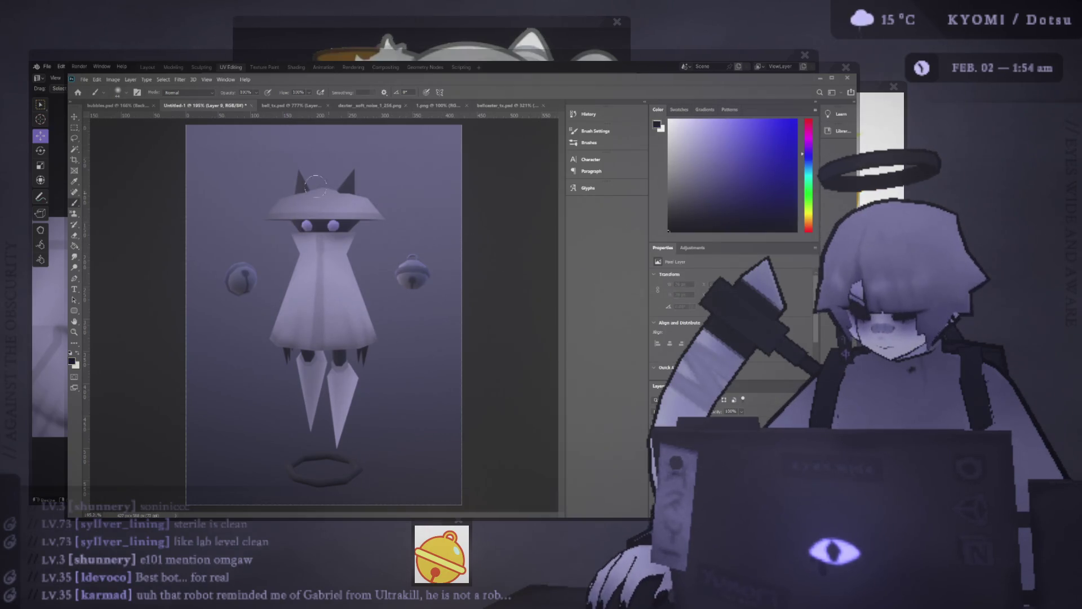
{"action": "left_click", "coordinate": [333, 225]}
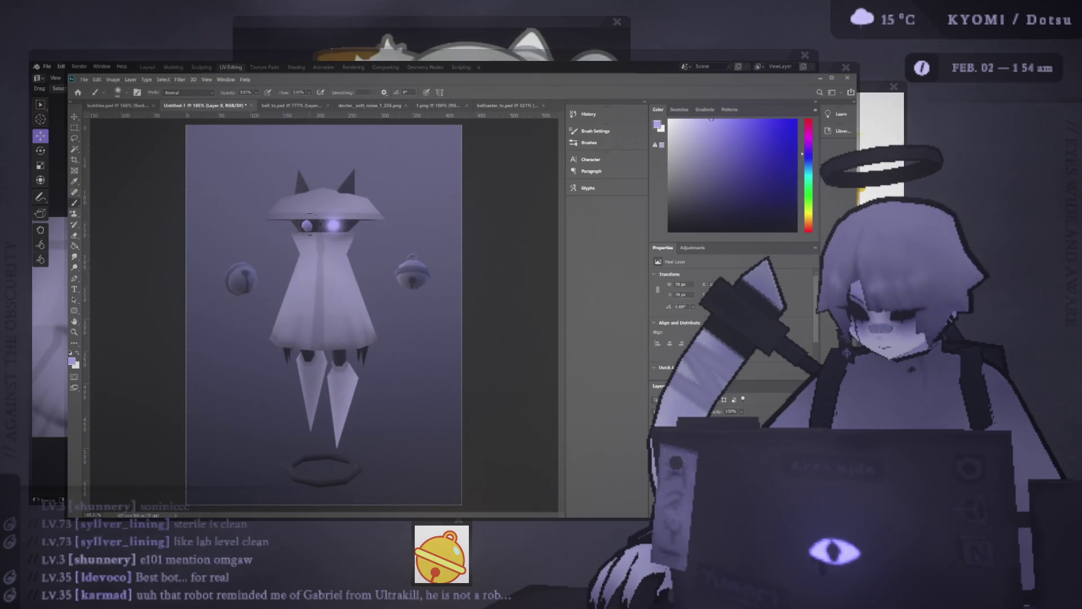
{"action": "left_click", "coordinate": [307, 224]}
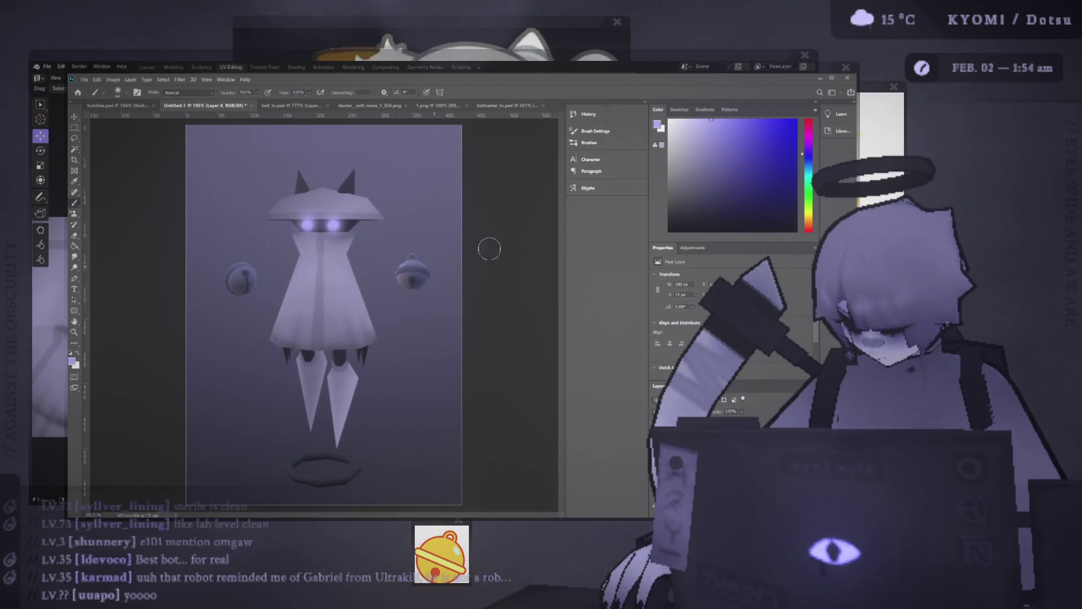
{"action": "right_click_drag", "start_coordinate": [415, 278], "coordinate": [449, 285], "text": "alt"}
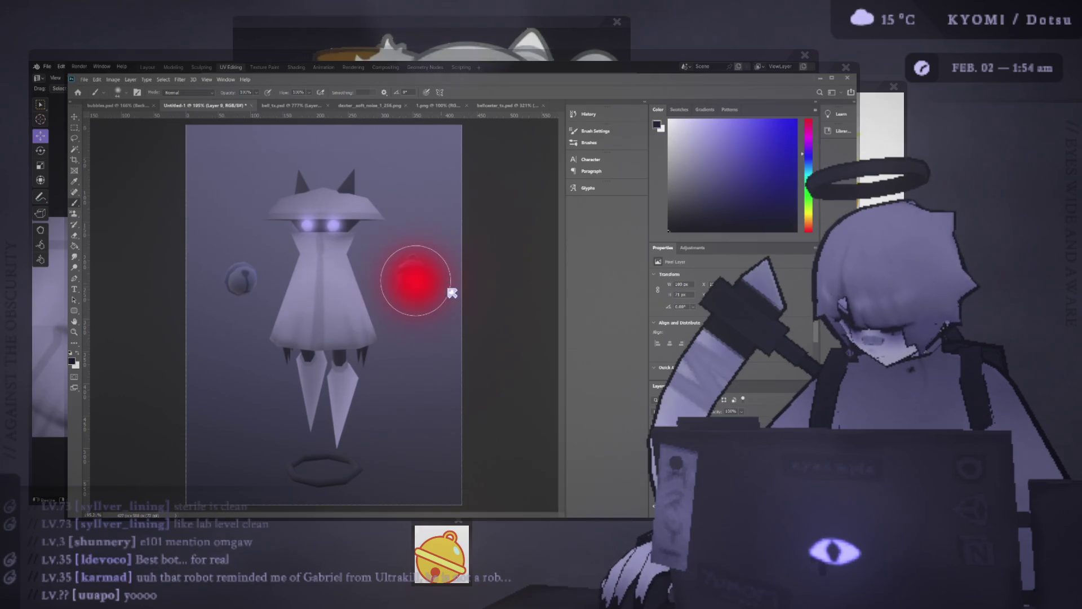
- Paint dark soft blobs over the right and left bells
{"action": "left_click", "coordinate": [416, 272]}
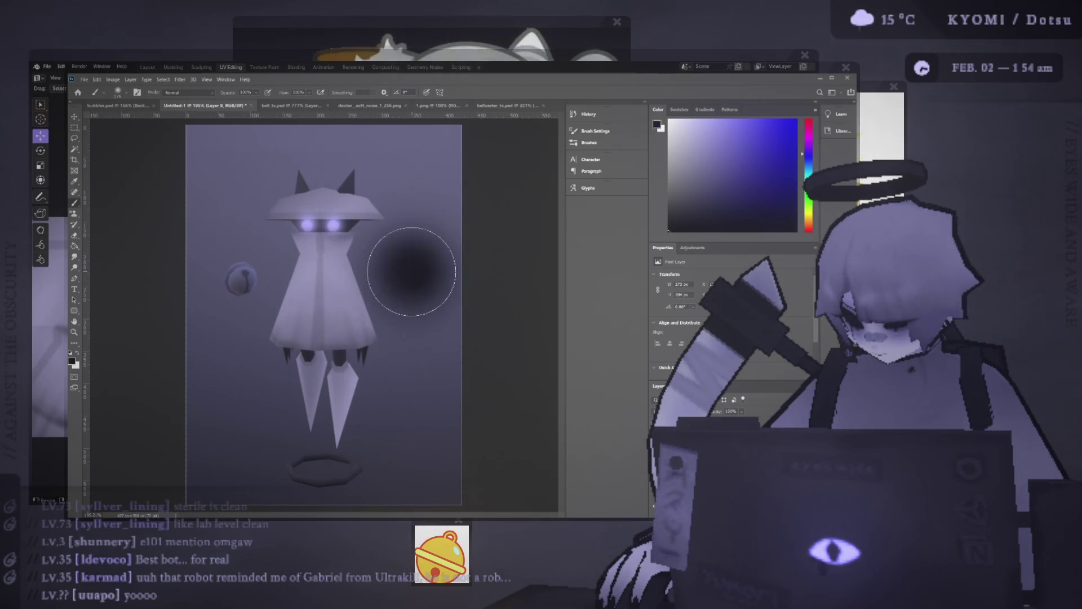
{"action": "left_click", "coordinate": [249, 278]}
{"action": "key", "text": "e"}
{"action": "right_click_drag", "start_coordinate": [249, 277], "coordinate": [241, 280], "text": "alt"}
- Erase the centres of both dark blobs so the bells show through, then review the whole composition
{"action": "left_click", "coordinate": [239, 282]}
{"action": "key", "text": "ctrl+z"}
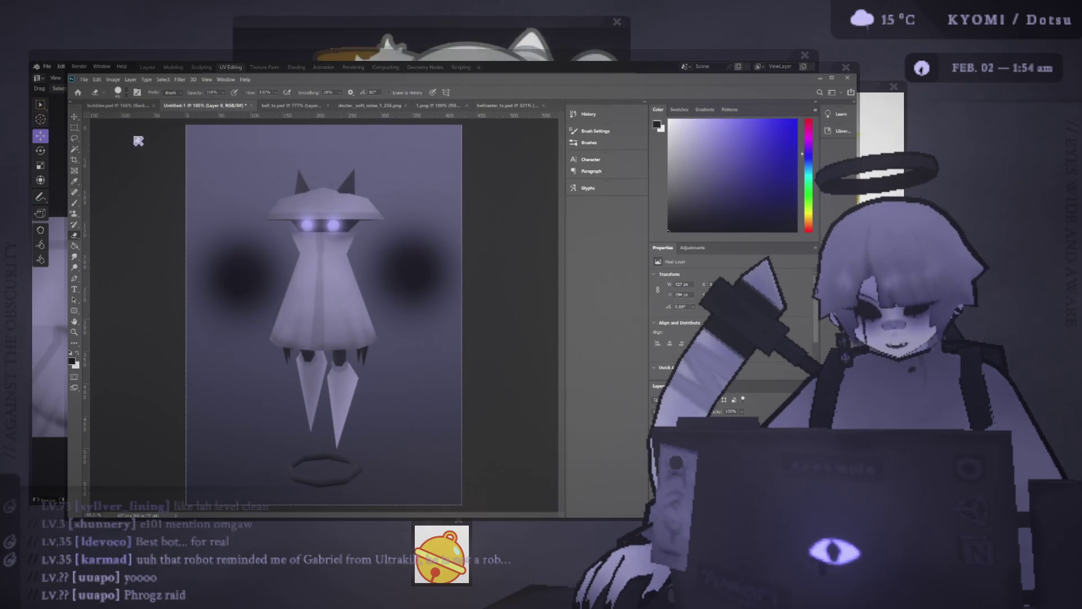
{"action": "right_click_drag", "start_coordinate": [248, 280], "coordinate": [240, 281], "text": "alt"}
{"action": "left_click", "coordinate": [240, 280]}
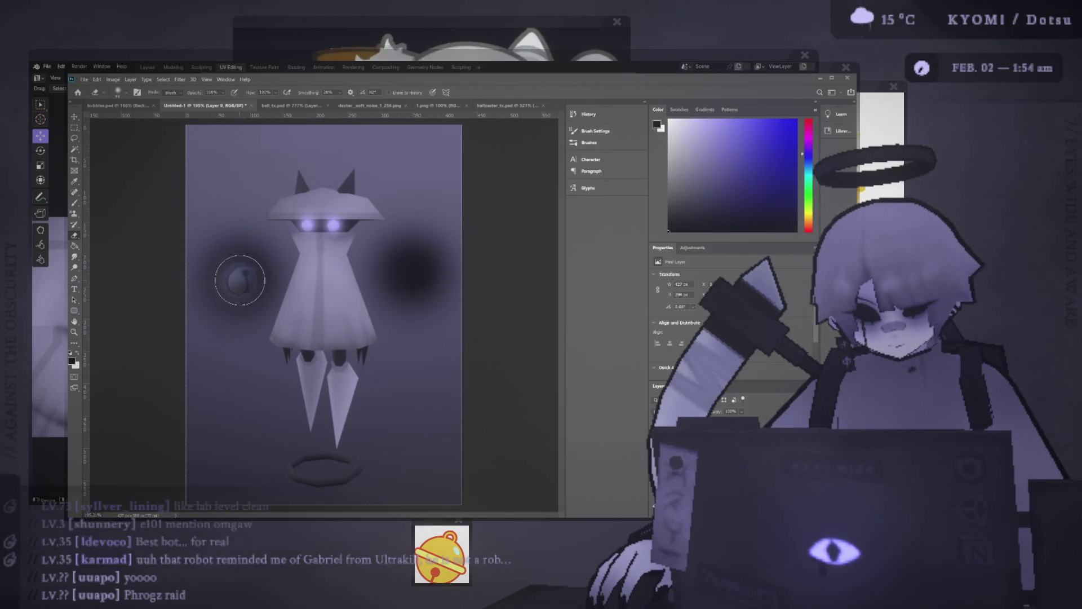
{"action": "left_click", "coordinate": [414, 274]}
{"action": "left_click", "coordinate": [413, 273]}
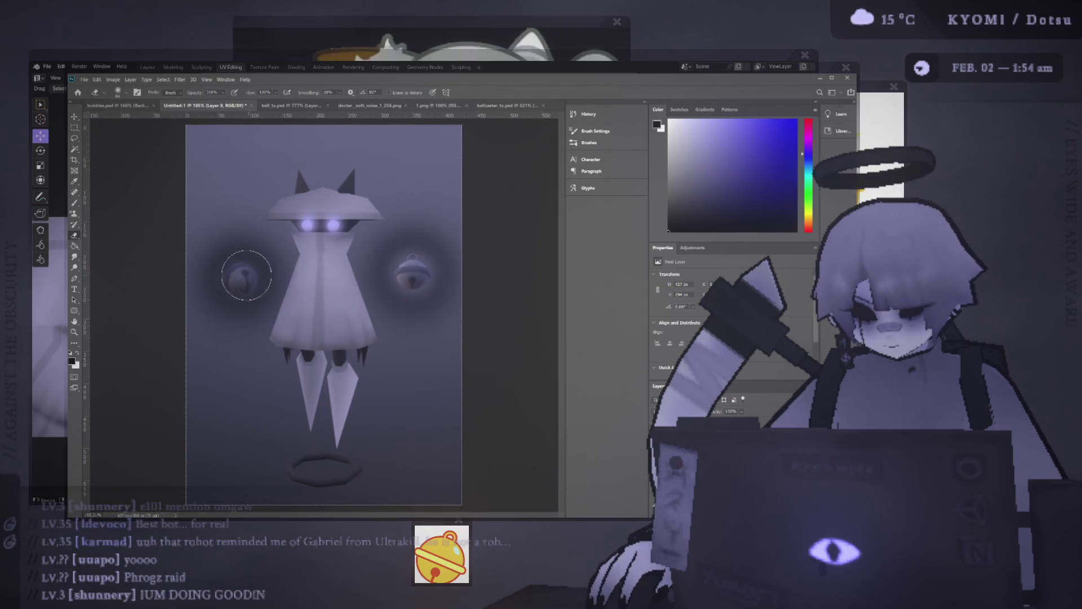
{"action": "left_click", "coordinate": [246, 275]}
{"action": "key", "text": "ctrl+minus"}
{"action": "key", "text": "ctrl+minus"}
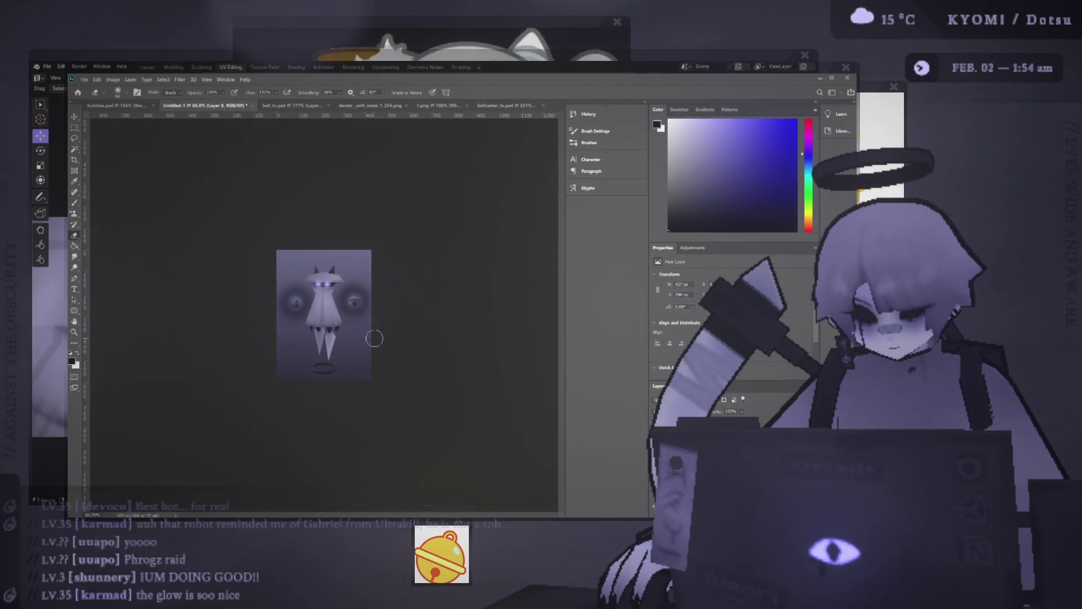
{"action": "scroll", "coordinate": [333, 336], "scroll_direction": "up", "scroll_amount": 2, "text": "alt"}
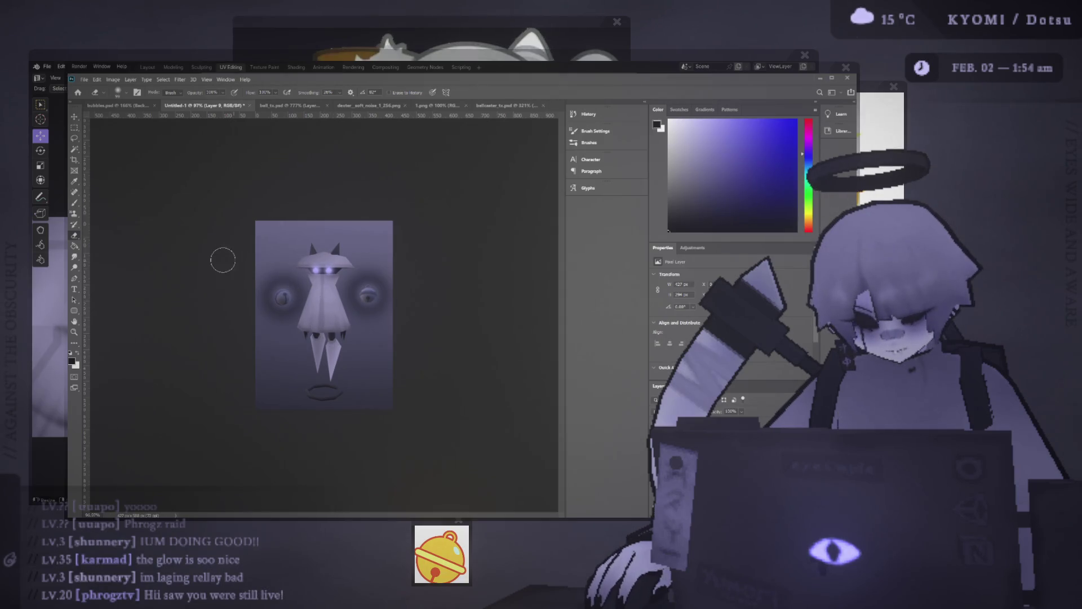
{"action": "scroll", "coordinate": [221, 287], "scroll_direction": "up", "scroll_amount": 2, "text": "alt"}
{"action": "scroll", "coordinate": [222, 291], "scroll_direction": "down", "scroll_amount": 3, "text": "alt"}
{"action": "scroll", "coordinate": [221, 292], "scroll_direction": "up", "scroll_amount": 3, "text": "alt"}
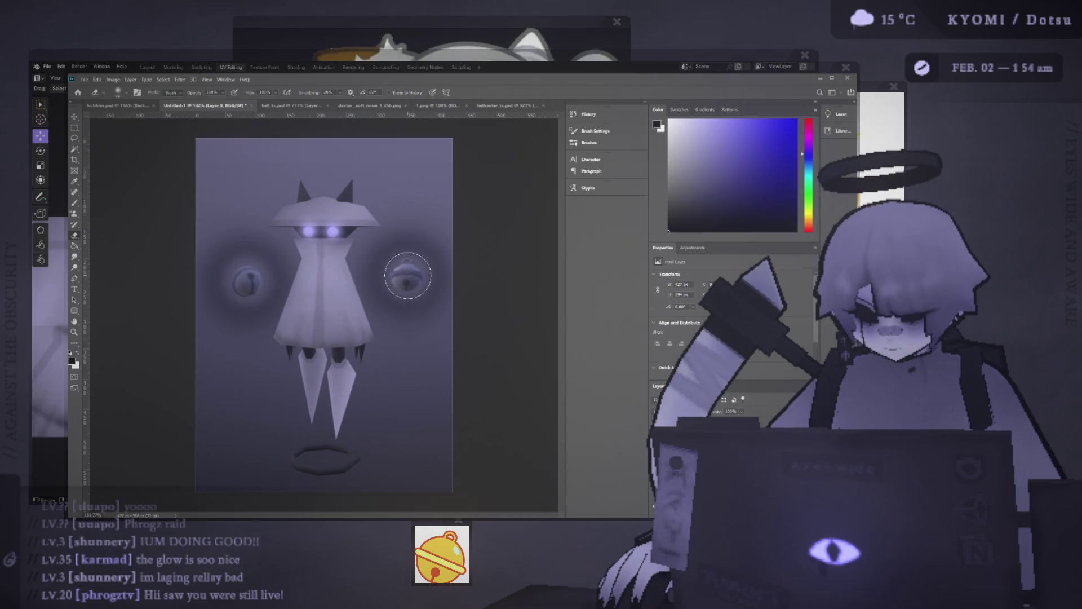
{"action": "scroll", "coordinate": [343, 304], "scroll_direction": "down", "scroll_amount": 3, "text": "alt"}
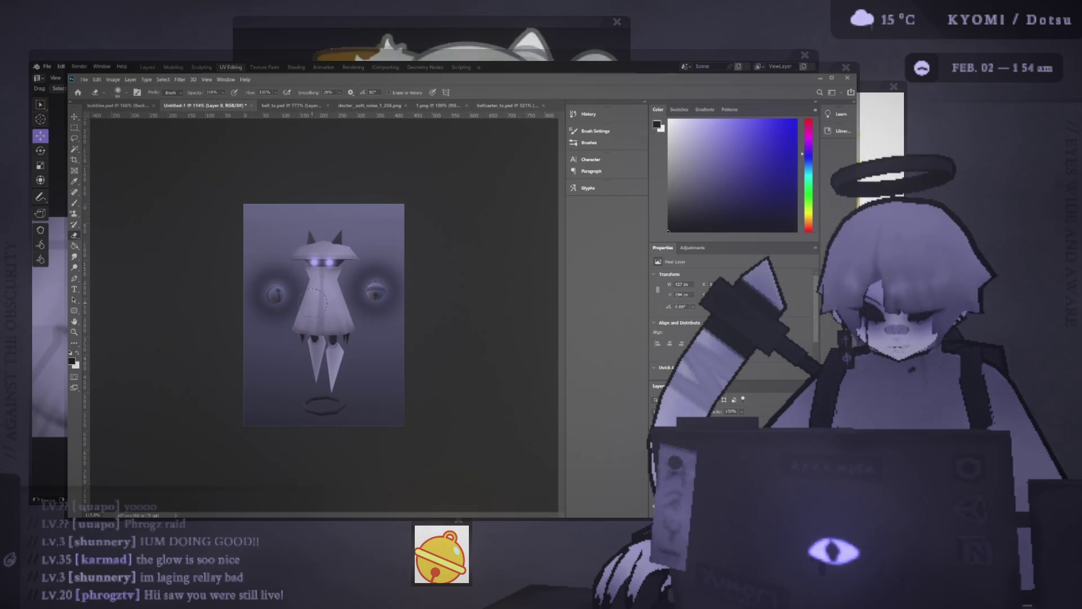
{"action": "scroll", "coordinate": [308, 317], "scroll_direction": "down", "scroll_amount": 3, "text": "alt"}
{"action": "scroll", "coordinate": [308, 317], "scroll_direction": "up", "scroll_amount": 3, "text": "alt"}
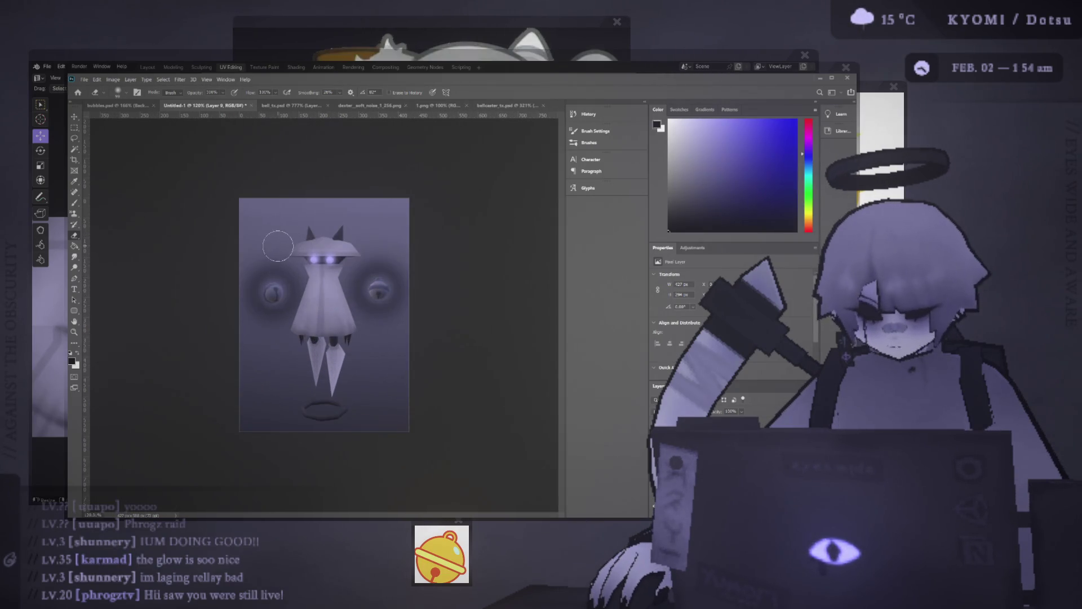
{"action": "scroll", "coordinate": [248, 275], "scroll_direction": "up", "scroll_amount": 2, "text": "alt"}
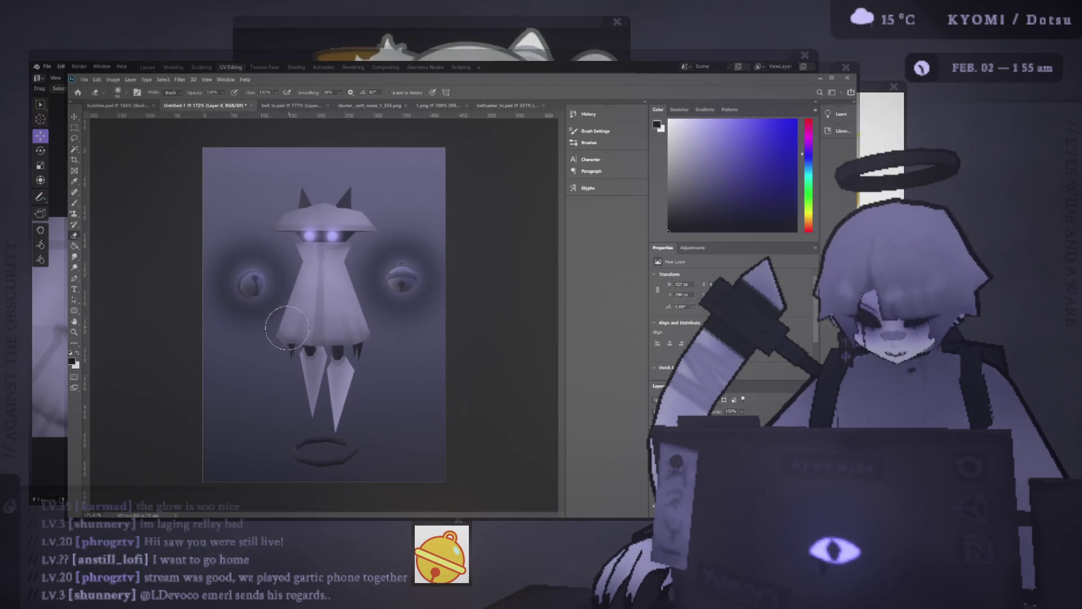
- Clear the old halos around both bells with rectangular selections, testing undo and redo
{"action": "scroll", "coordinate": [267, 313], "scroll_direction": "down", "scroll_amount": 5, "text": "alt"}
{"action": "key", "text": "m"}
{"action": "scroll", "coordinate": [324, 315], "scroll_direction": "up", "scroll_amount": 5, "text": "alt"}
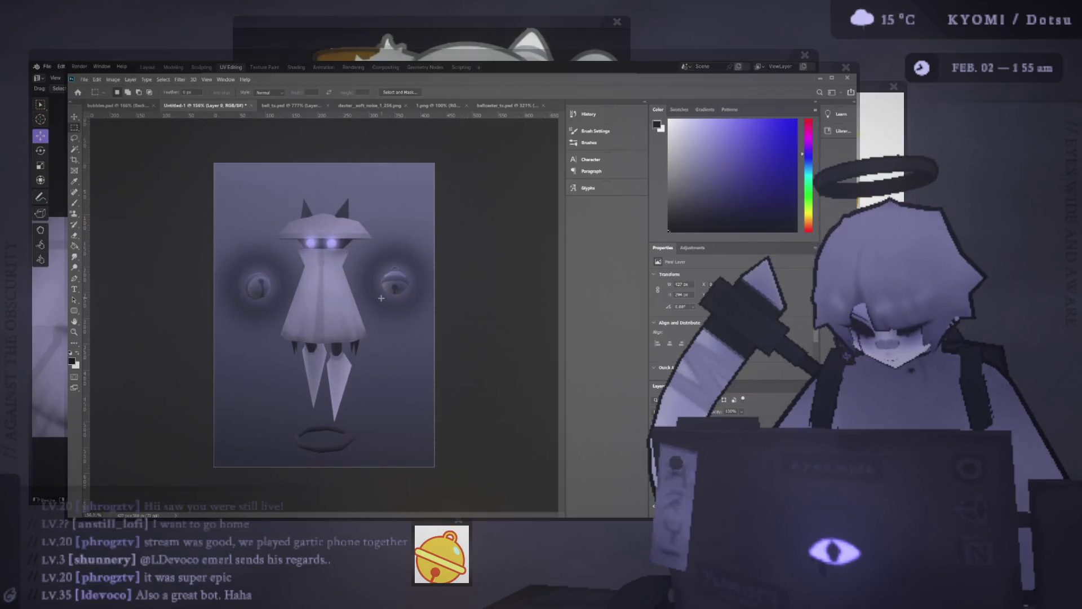
{"action": "left_click_drag", "start_coordinate": [435, 340], "coordinate": [346, 231]}
{"action": "key", "text": "Delete"}
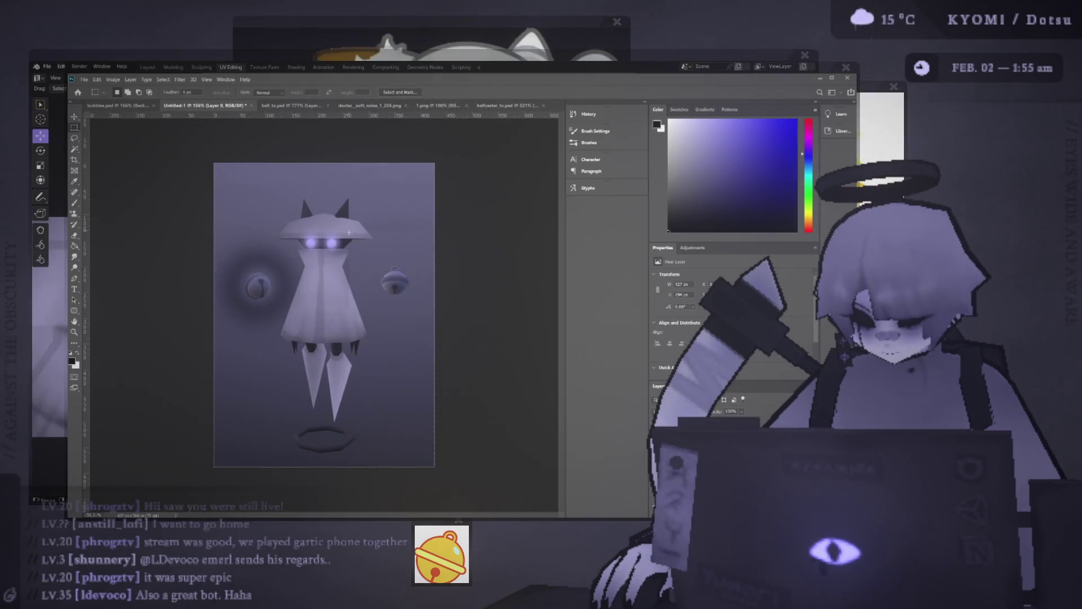
{"action": "left_click_drag", "start_coordinate": [220, 233], "coordinate": [293, 307]}
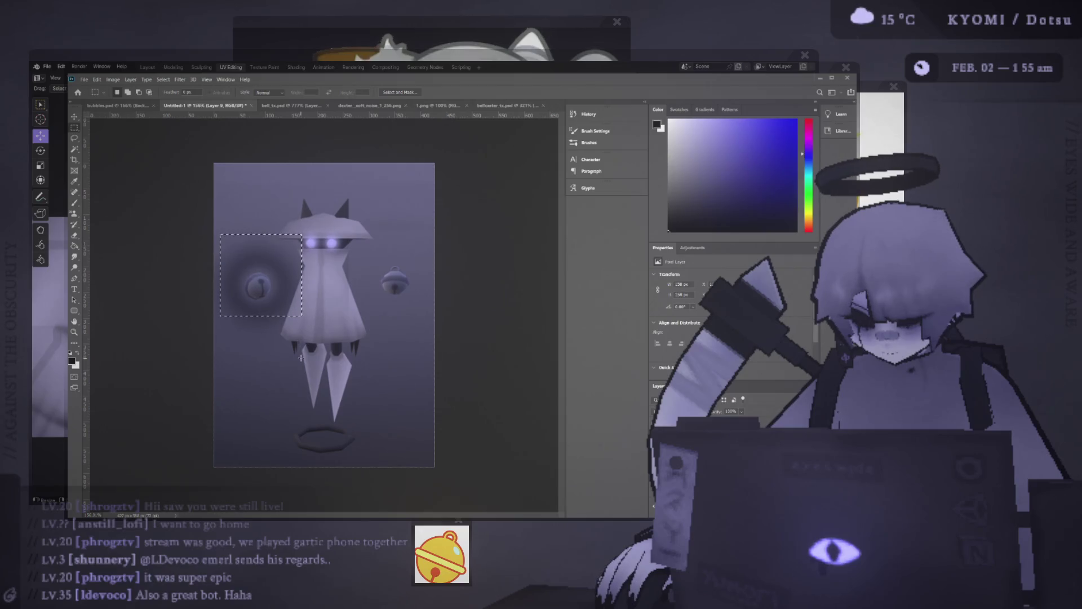
{"action": "key", "text": "ctrl+d"}
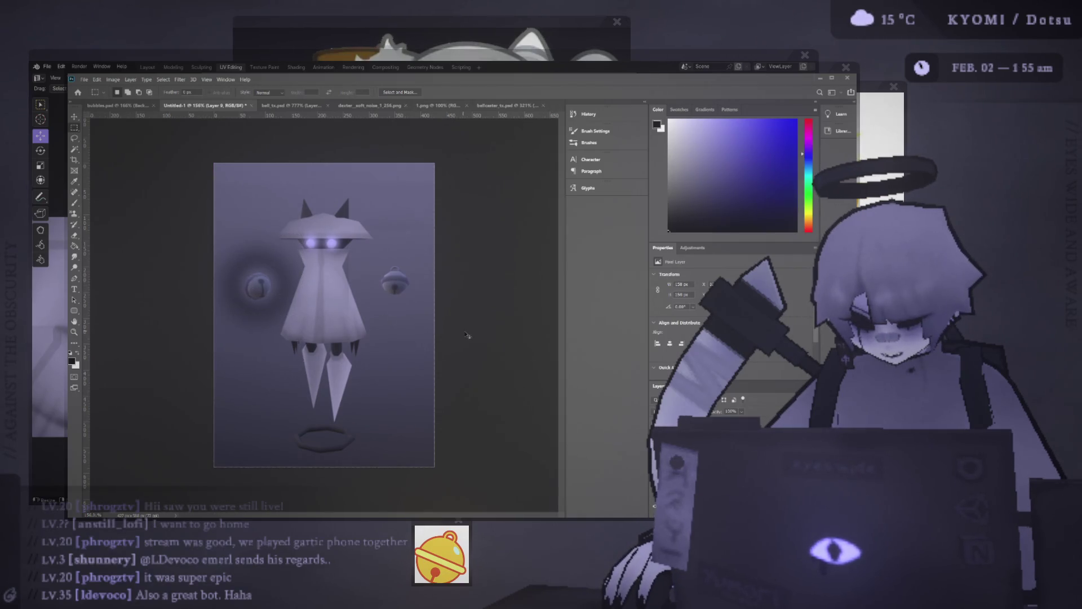
{"action": "key", "text": "ctrl+z"}
{"action": "key", "text": "ctrl+z"}
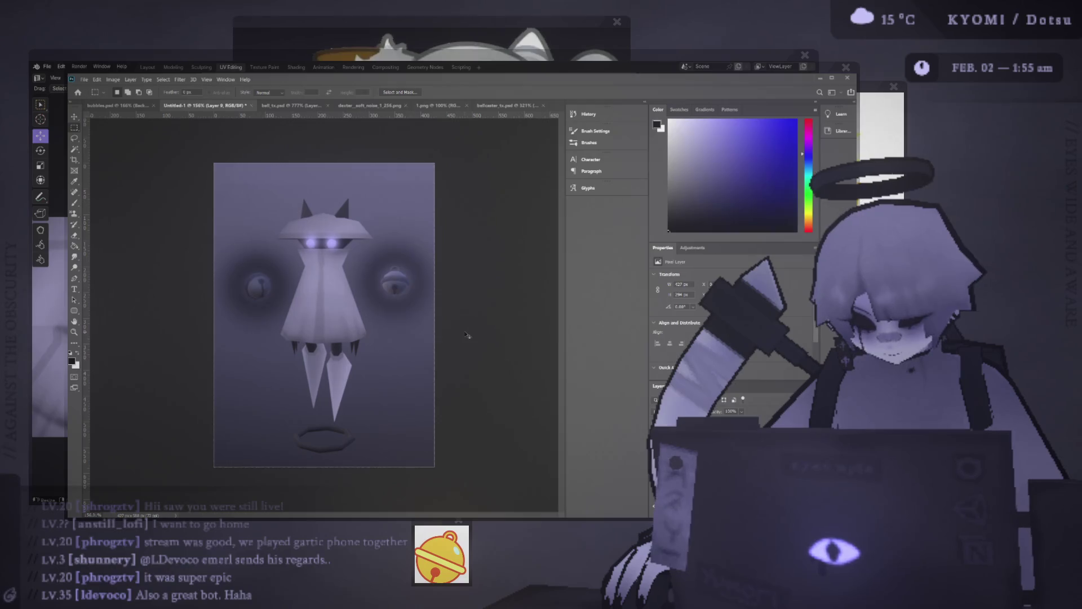
{"action": "key", "text": "ctrl+shift+z"}
{"action": "key", "text": "ctrl+shift+z"}
{"action": "scroll", "coordinate": [307, 285], "scroll_direction": "down", "scroll_amount": 5, "text": "alt"}
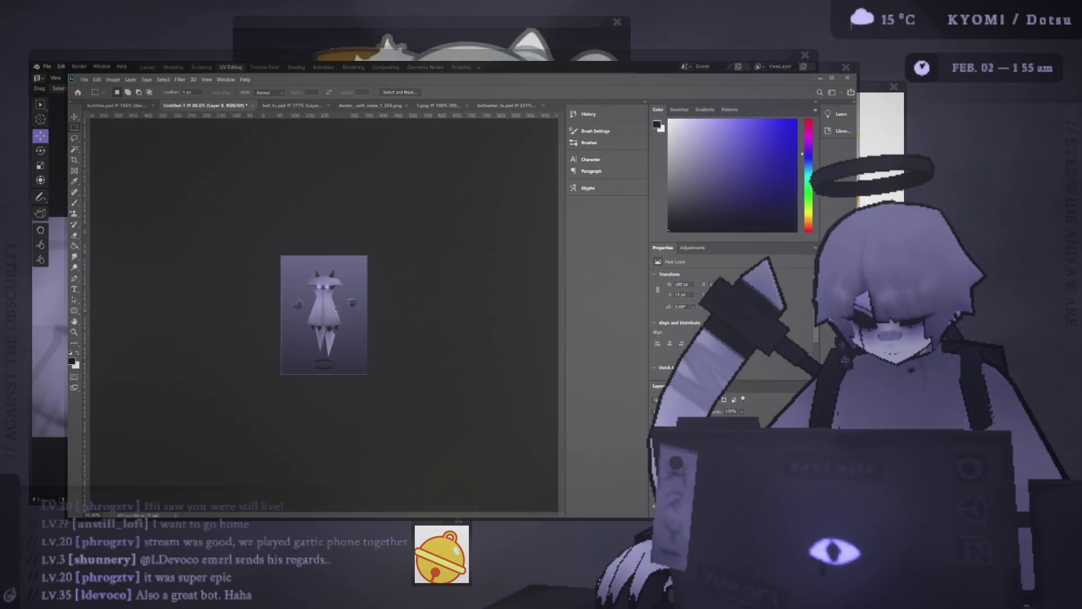
{"action": "scroll", "coordinate": [298, 269], "scroll_direction": "up", "scroll_amount": 3, "text": "alt"}
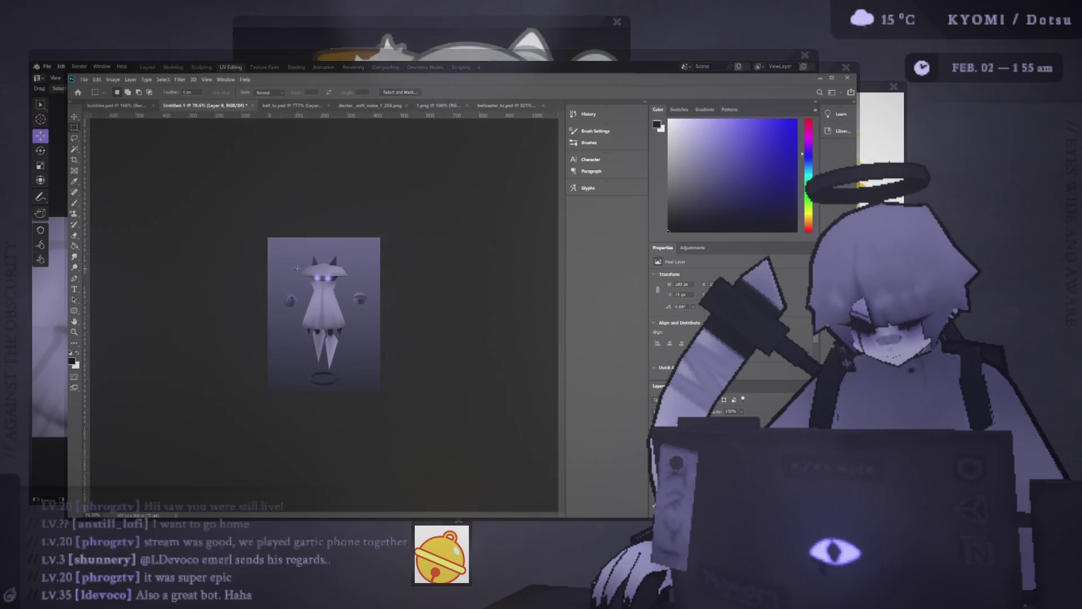
- Paint a soft glow over the right bell orb, erase its centre, then return to Blender
{"action": "key", "text": "b"}
{"action": "scroll", "coordinate": [329, 241], "scroll_direction": "up", "scroll_amount": 2, "text": "alt"}
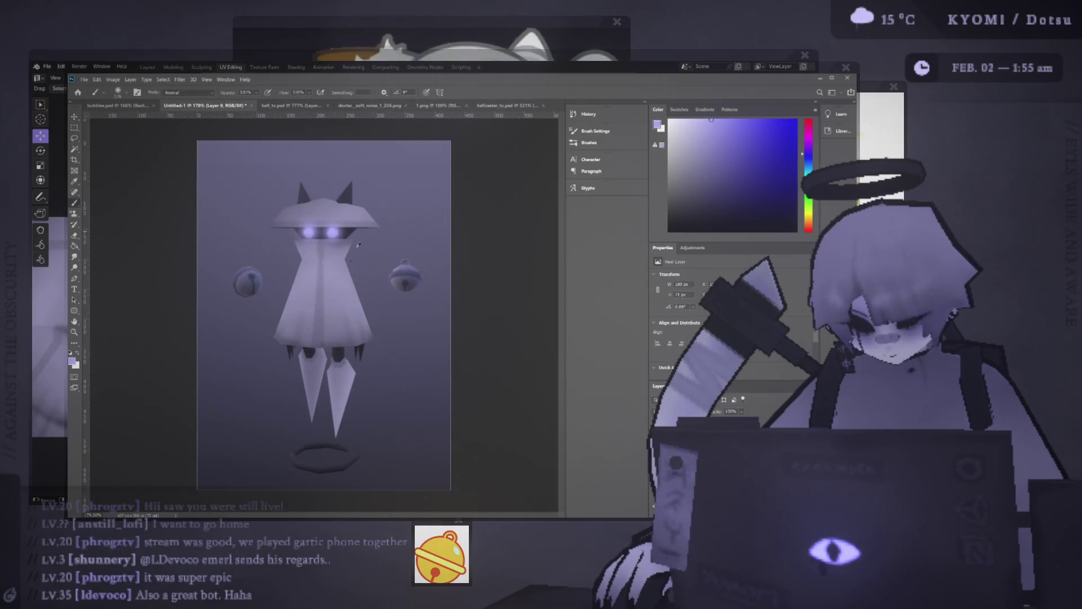
{"action": "left_click", "coordinate": [406, 276]}
{"action": "key", "text": "e"}
{"action": "right_click_drag", "start_coordinate": [406, 276], "coordinate": [405, 278], "text": "alt"}
{"action": "left_click", "coordinate": [405, 278]}
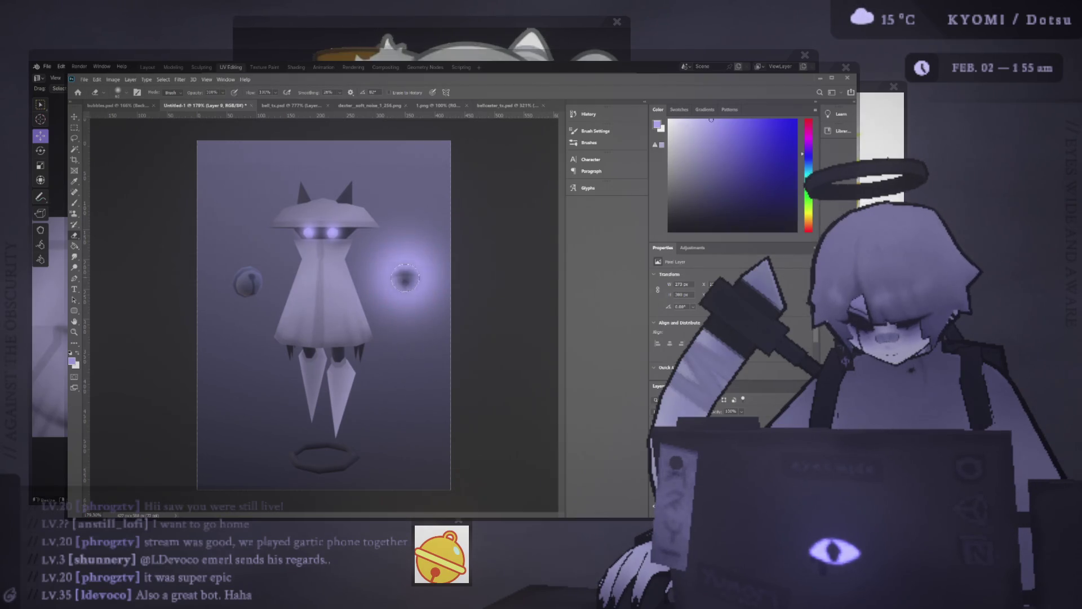
{"action": "scroll", "coordinate": [441, 228], "scroll_direction": "down", "scroll_amount": 3, "text": "alt"}
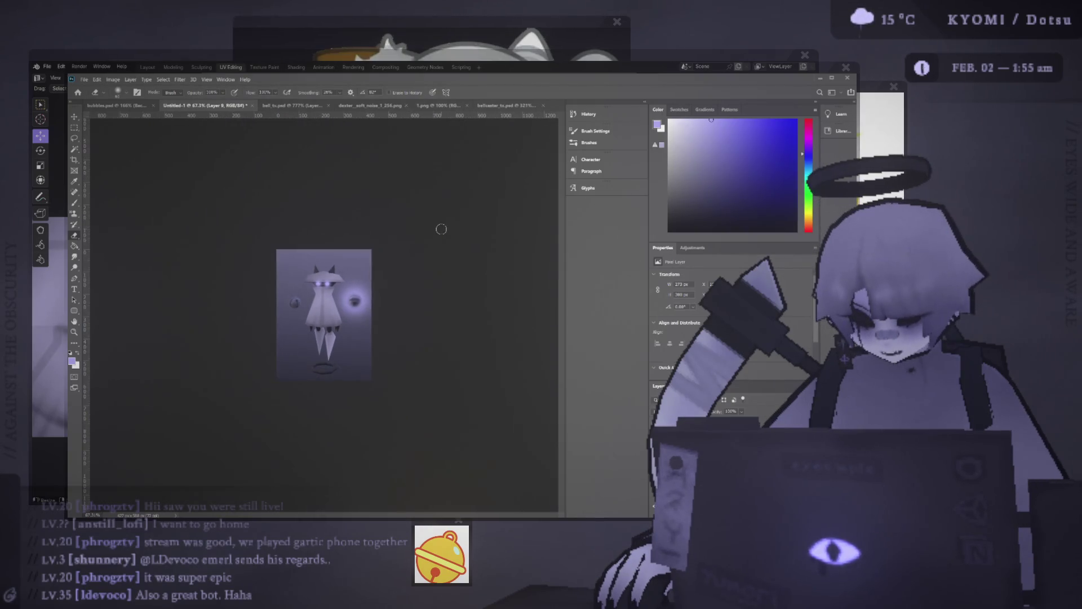
{"action": "scroll", "coordinate": [372, 263], "scroll_direction": "up", "scroll_amount": 3, "text": "alt"}
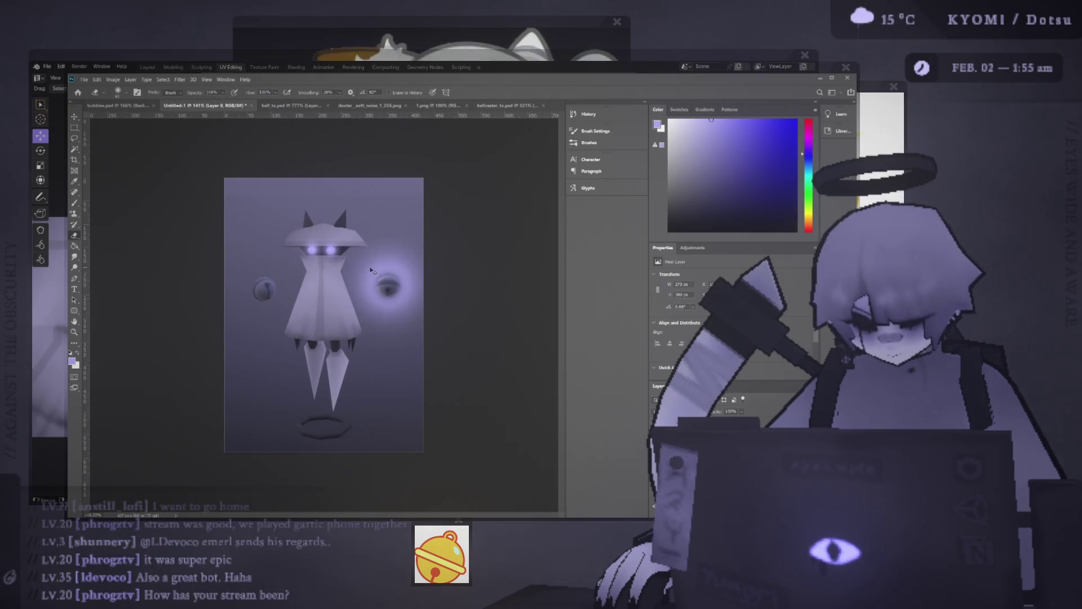
{"action": "key", "text": "ctrl+z"}
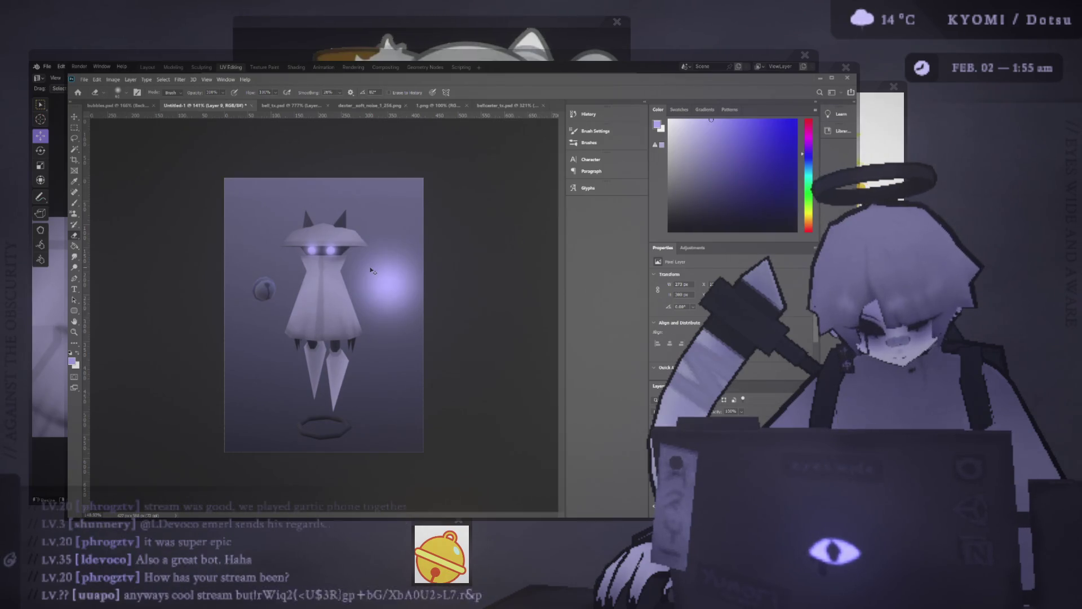
{"action": "key", "text": "ctrl+shift+z"}
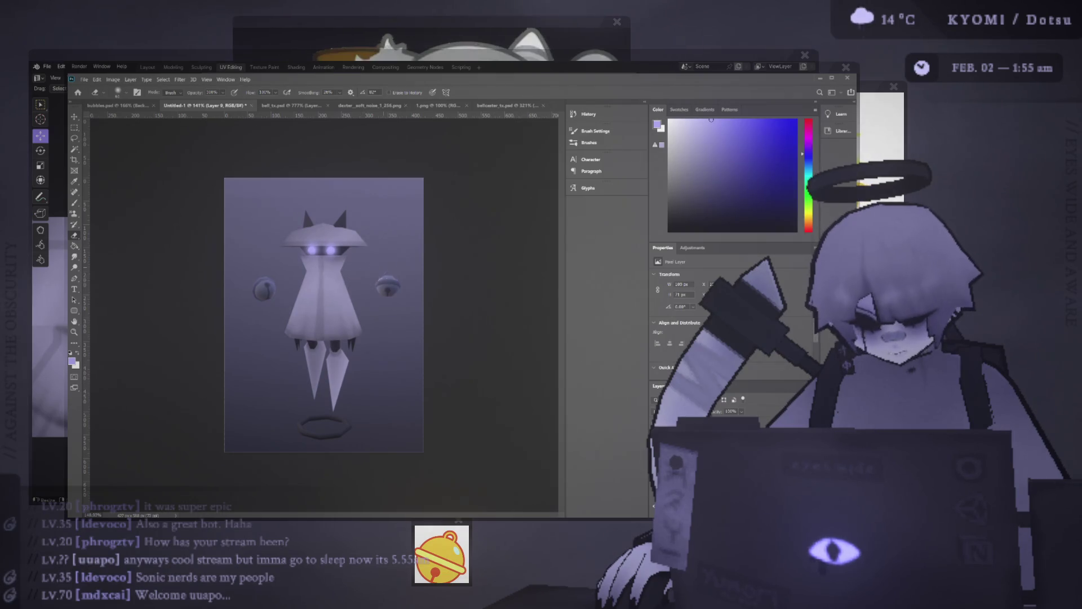
{"action": "key", "text": "alt+Tab"}
- Orbit the ghost from behind, front and side, toggle overlays off and on, and select the Armature
{"action": "middle_click_drag", "start_coordinate": [350, 265], "coordinate": [546, 114]}
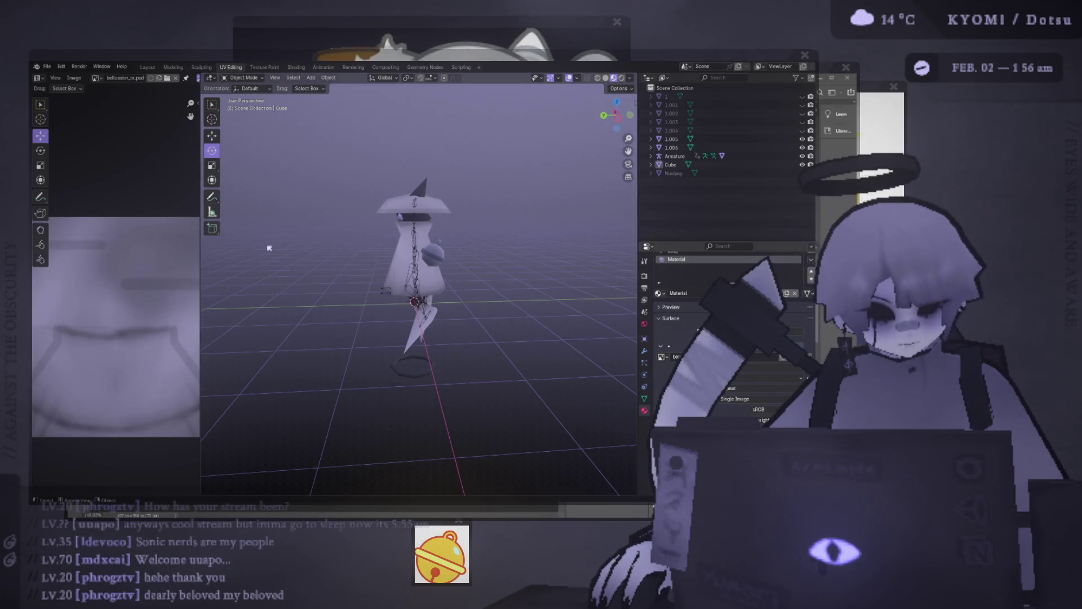
{"action": "mouse_move", "coordinate": [300, 251]}
{"action": "middle_mouse_down"}
{"action": "mouse_move", "coordinate": [344, 254]}
{"action": "mouse_move", "coordinate": [307, 220]}
{"action": "mouse_move", "coordinate": [292, 152]}
{"action": "mouse_move", "coordinate": [449, 231]}
{"action": "mouse_move", "coordinate": [394, 218]}
{"action": "mouse_move", "coordinate": [394, 313]}
{"action": "mouse_move", "coordinate": [412, 248]}
{"action": "mouse_move", "coordinate": [389, 299]}
{"action": "mouse_move", "coordinate": [376, 282]}
{"action": "mouse_move", "coordinate": [394, 304]}
{"action": "mouse_move", "coordinate": [389, 248]}
{"action": "mouse_move", "coordinate": [390, 269]}
{"action": "mouse_move", "coordinate": [364, 256]}
{"action": "mouse_move", "coordinate": [382, 253]}
{"action": "middle_mouse_up"}
{"action": "scroll", "coordinate": [391, 269], "scroll_direction": "down", "scroll_amount": 4}
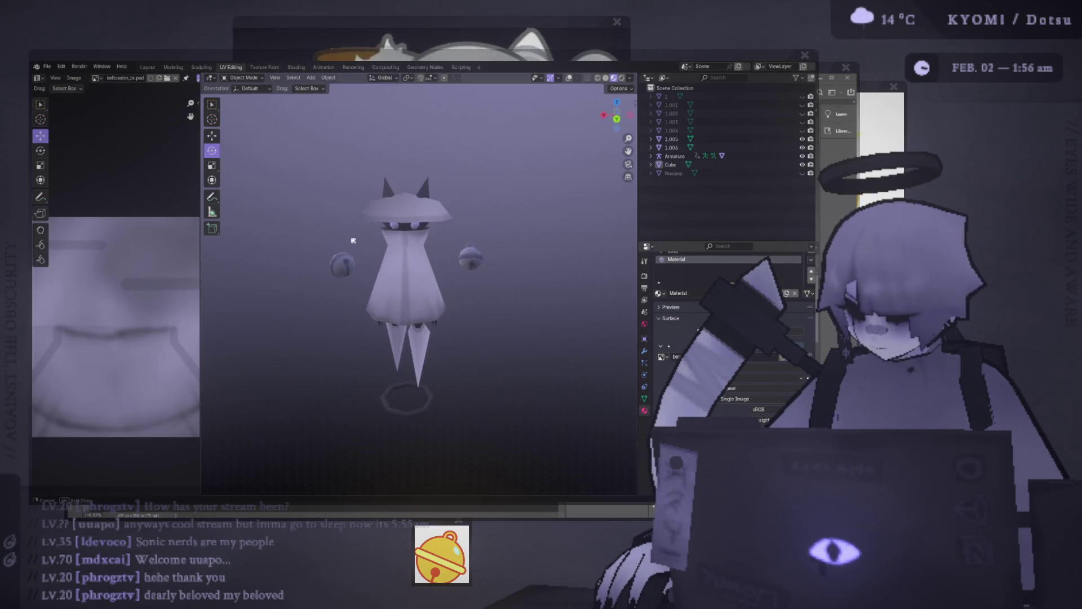
{"action": "left_click", "coordinate": [569, 78]}
{"action": "scroll", "coordinate": [491, 178], "scroll_direction": "down", "scroll_amount": 1}
{"action": "left_click", "coordinate": [570, 78]}
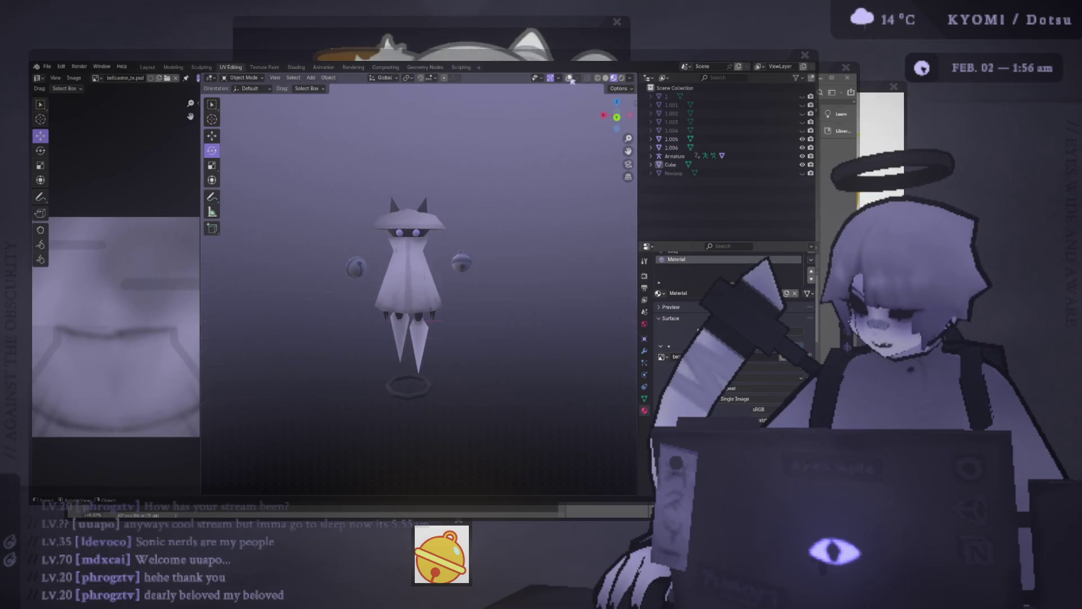
{"action": "middle_click_drag", "start_coordinate": [459, 184], "coordinate": [514, 176]}
{"action": "scroll", "coordinate": [441, 185], "scroll_direction": "up", "scroll_amount": 2}
{"action": "middle_click_drag", "start_coordinate": [470, 178], "coordinate": [584, 100]}
{"action": "left_click", "coordinate": [569, 77]}
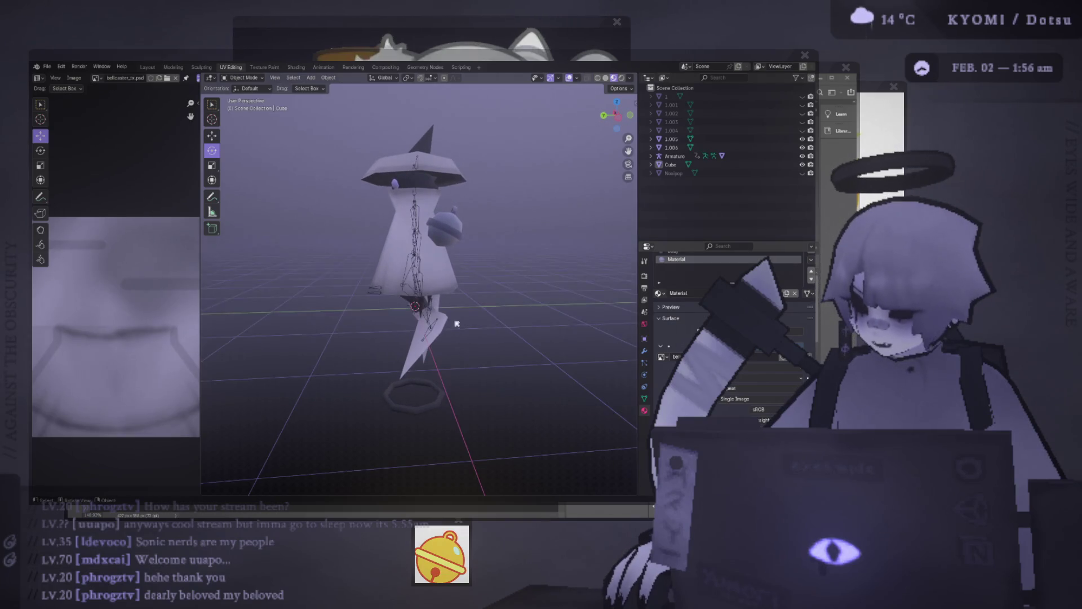
{"action": "left_click", "coordinate": [675, 156]}
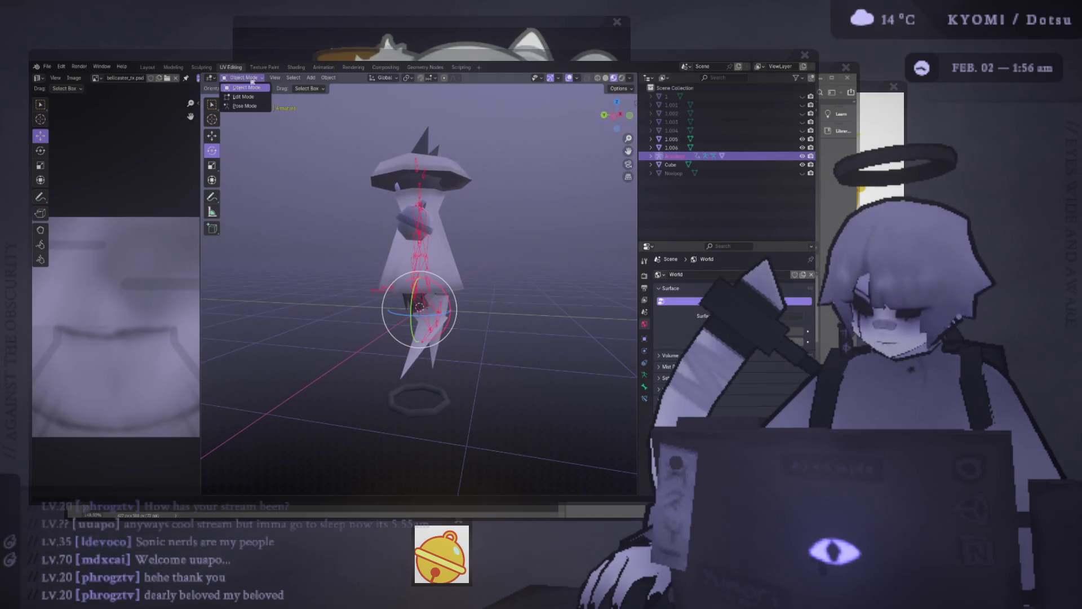
- Put the armature into Pose Mode and switch to the side view
{"action": "left_click", "coordinate": [256, 88]}
{"action": "left_click", "coordinate": [256, 159]}
{"action": "key", "text": "ctrl+Tab"}
{"action": "key", "text": "ctrl+KP_3"}
{"action": "middle_click_drag", "start_coordinate": [383, 290], "coordinate": [380, 287], "text": "shift"}
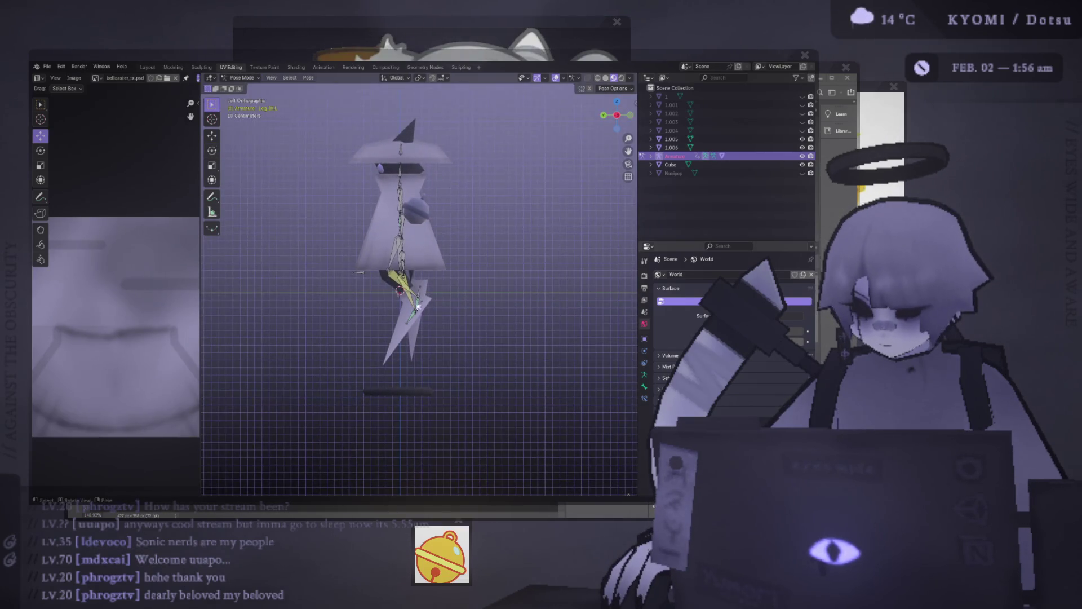
- Move the Leg IK.R bone and insert a keyframe for the new pose
{"action": "left_click", "coordinate": [422, 308]}
{"action": "key", "text": "g"}
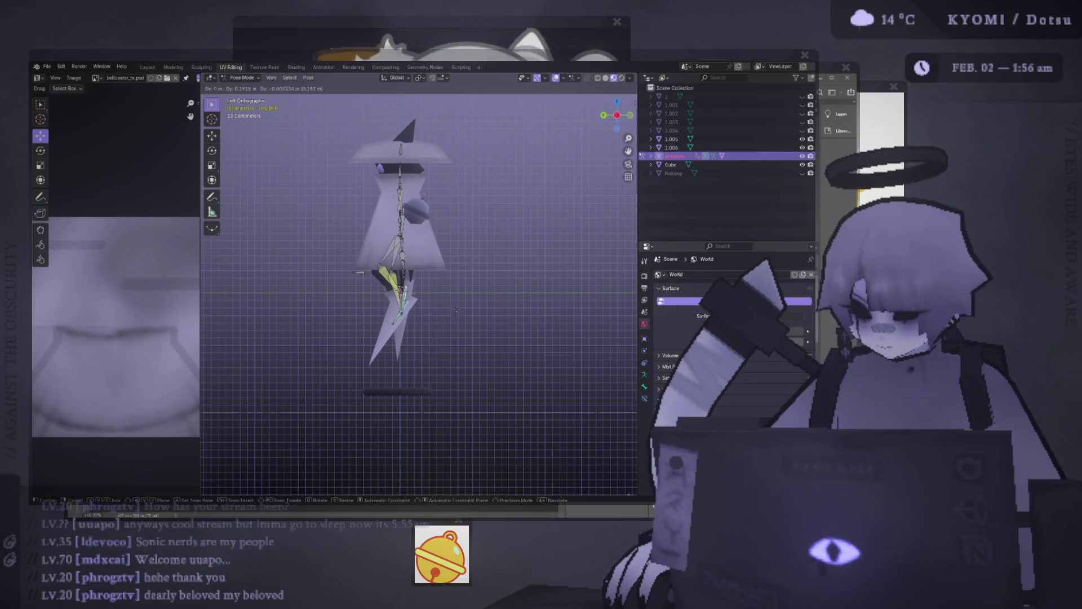
{"action": "left_click", "coordinate": [457, 308]}
{"action": "right_click", "coordinate": [456, 309]}
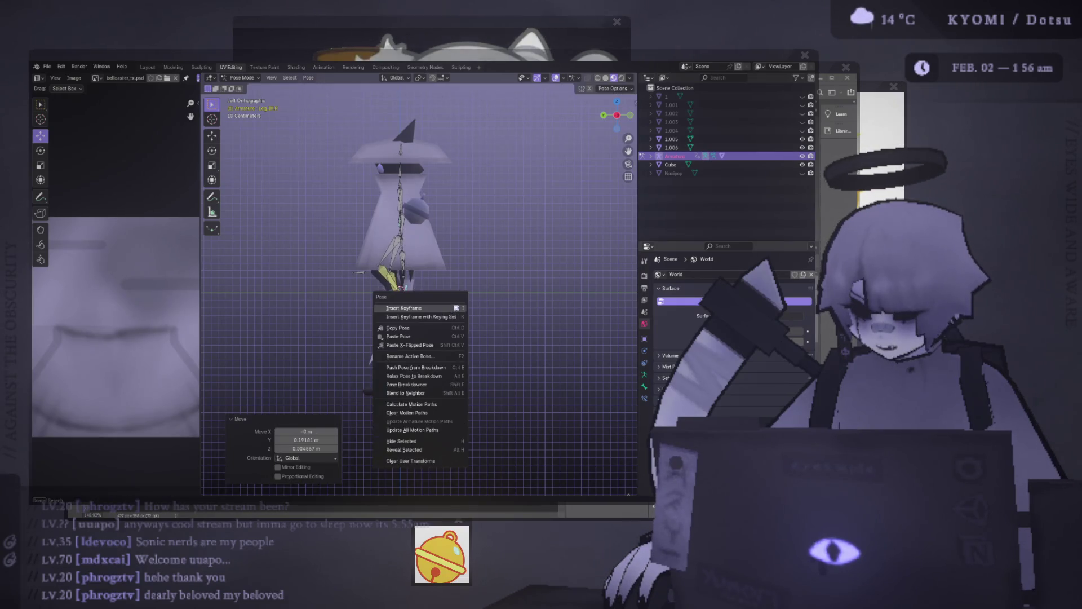
{"action": "left_click", "coordinate": [457, 308]}
{"action": "right_click", "coordinate": [456, 308]}
{"action": "left_click", "coordinate": [456, 308]}
- Review the pose with overlays hidden from several angles and save splash.blend
{"action": "middle_click_drag", "start_coordinate": [457, 309], "coordinate": [518, 319]}
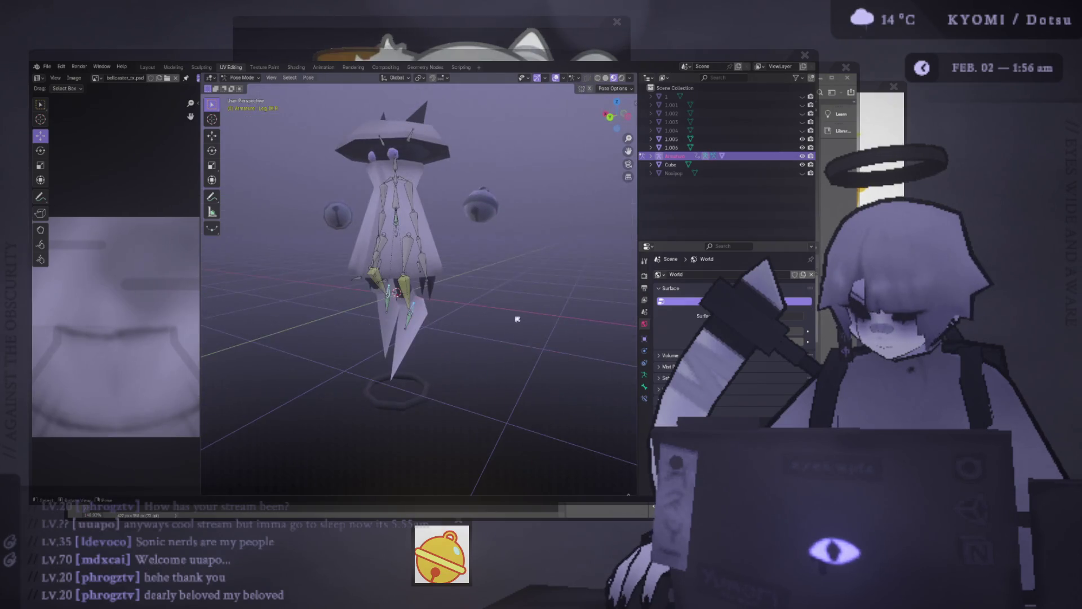
{"action": "key", "text": "shift+alt+z"}
{"action": "scroll", "coordinate": [491, 263], "scroll_direction": "down", "scroll_amount": 5}
{"action": "mouse_move", "coordinate": [491, 264]}
{"action": "middle_mouse_down"}
{"action": "mouse_move", "coordinate": [502, 248]}
{"action": "mouse_move", "coordinate": [472, 355]}
{"action": "mouse_move", "coordinate": [469, 265]}
{"action": "mouse_move", "coordinate": [299, 270]}
{"action": "mouse_move", "coordinate": [289, 231]}
{"action": "mouse_move", "coordinate": [444, 275]}
{"action": "mouse_move", "coordinate": [614, 285]}
{"action": "middle_mouse_up"}
{"action": "scroll", "coordinate": [438, 258], "scroll_direction": "down", "scroll_amount": 3}
{"action": "scroll", "coordinate": [464, 297], "scroll_direction": "up", "scroll_amount": 3}
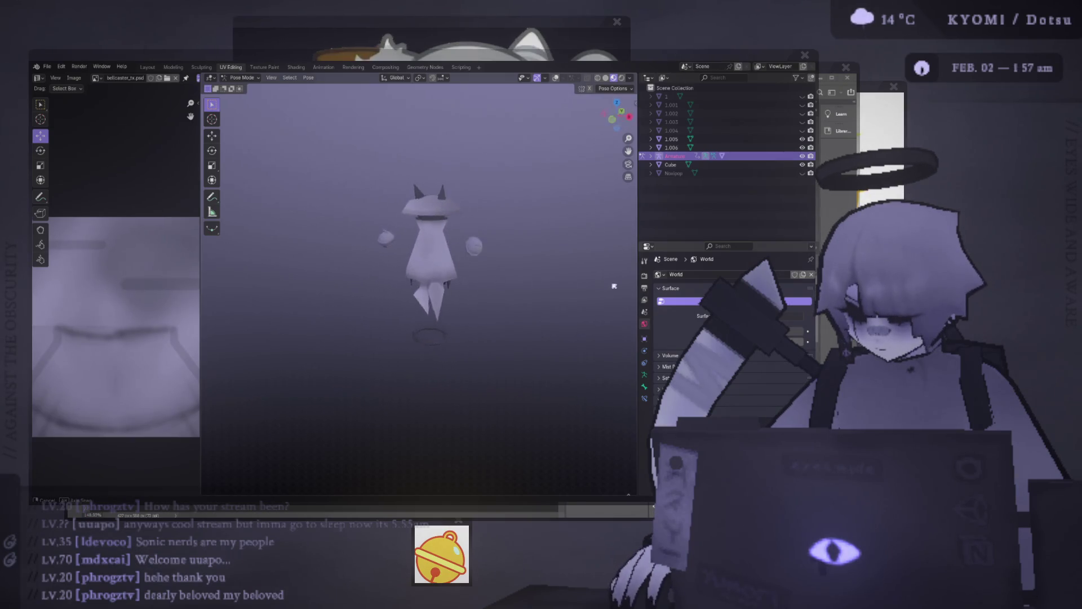
{"action": "mouse_move", "coordinate": [299, 278]}
{"action": "middle_mouse_down"}
{"action": "mouse_move", "coordinate": [506, 280]}
{"action": "mouse_move", "coordinate": [405, 278]}
{"action": "mouse_move", "coordinate": [406, 230]}
{"action": "mouse_move", "coordinate": [416, 322]}
{"action": "mouse_move", "coordinate": [341, 242]}
{"action": "middle_mouse_up"}
{"action": "scroll", "coordinate": [369, 279], "scroll_direction": "down", "scroll_amount": 4}
{"action": "key", "text": "ctrl+s"}
- Tilt the Head bone in the side view
{"action": "scroll", "coordinate": [341, 243], "scroll_direction": "down", "scroll_amount": 4}
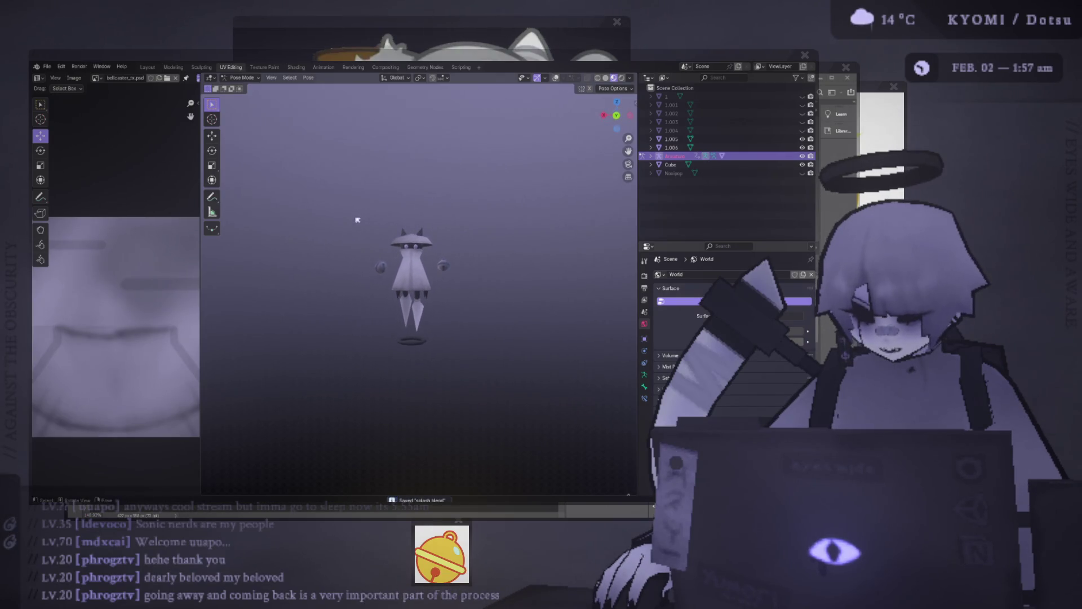
{"action": "mouse_move", "coordinate": [368, 278]}
{"action": "middle_mouse_down"}
{"action": "mouse_move", "coordinate": [358, 248]}
{"action": "mouse_move", "coordinate": [302, 253]}
{"action": "mouse_move", "coordinate": [432, 174]}
{"action": "mouse_move", "coordinate": [451, 224]}
{"action": "middle_mouse_up"}
{"action": "scroll", "coordinate": [302, 253], "scroll_direction": "up", "scroll_amount": 3}
{"action": "scroll", "coordinate": [451, 224], "scroll_direction": "up", "scroll_amount": 2}
{"action": "scroll", "coordinate": [402, 229], "scroll_direction": "up", "scroll_amount": 2}
{"action": "key", "text": "KP_1"}
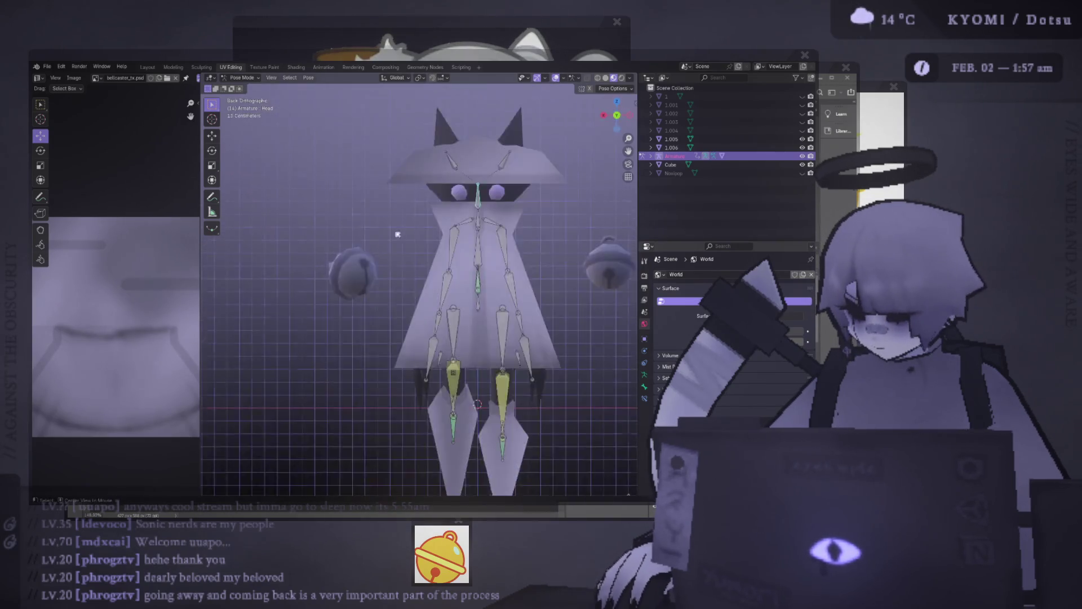
{"action": "key", "text": "ctrl+KP_3"}
{"action": "left_click", "coordinate": [383, 194]}
{"action": "key", "text": "r"}
{"action": "left_click", "coordinate": [475, 177]}
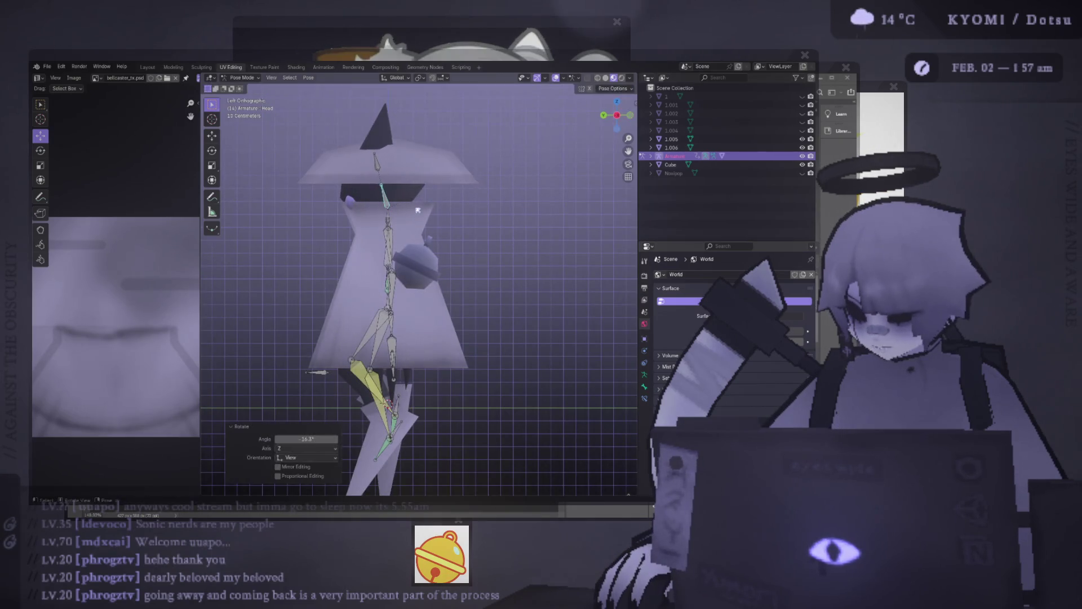
- Leave Pose Mode, select the Cube dress mesh and enter Edit Mode
{"action": "middle_click_drag", "start_coordinate": [476, 177], "coordinate": [524, 124]}
{"action": "left_click", "coordinate": [556, 78]}
{"action": "left_click", "coordinate": [243, 78]}
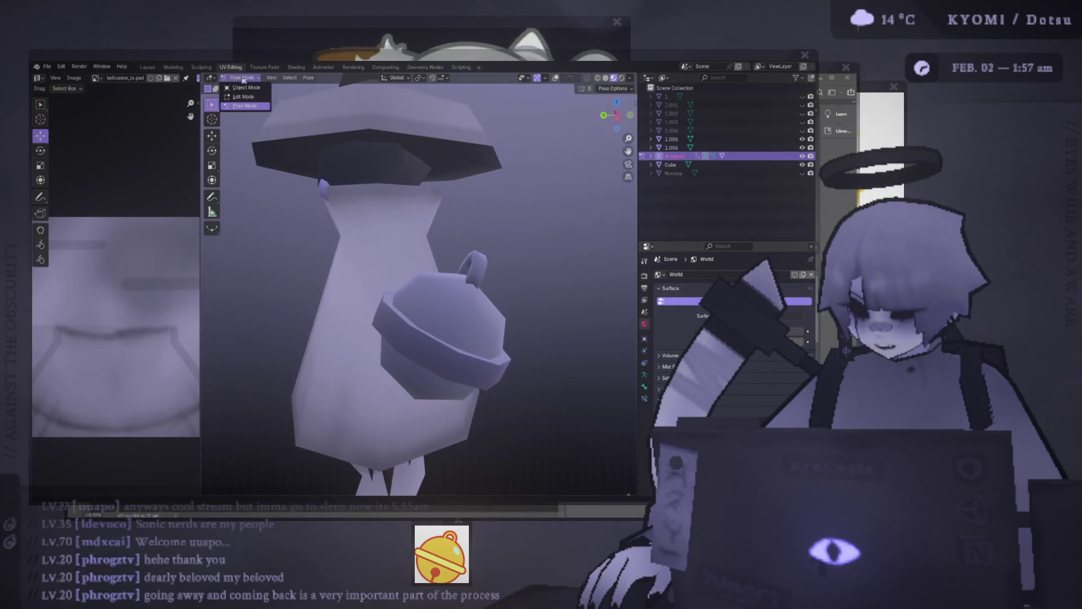
{"action": "left_click", "coordinate": [670, 165]}
{"action": "key", "text": "Tab"}
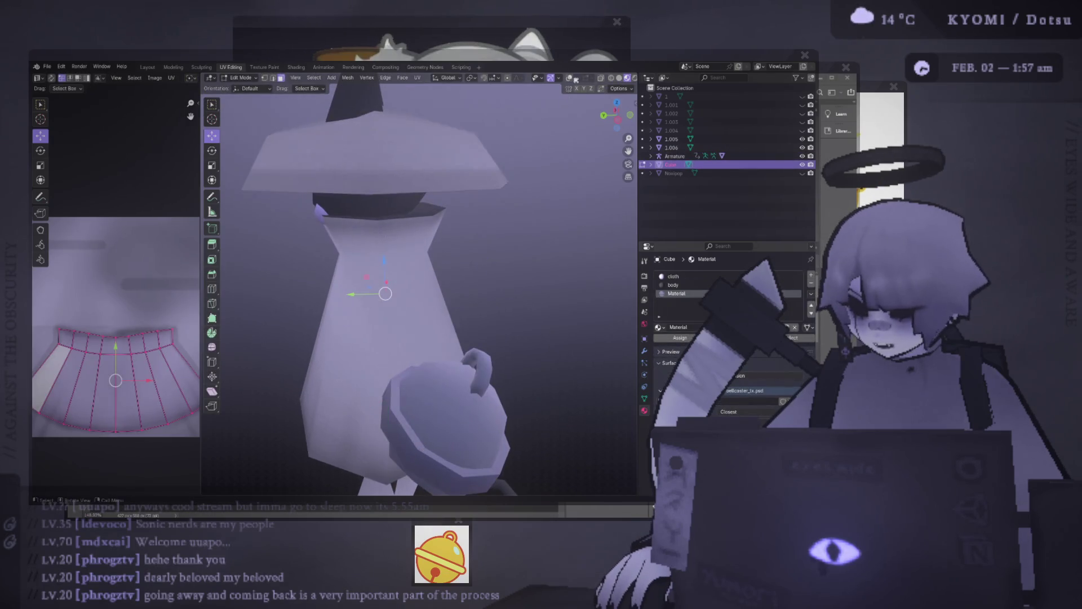
- Select the dress's top edge loop in vertex mode and switch to the side view
{"action": "left_click", "coordinate": [569, 78]}
{"action": "key", "text": "1"}
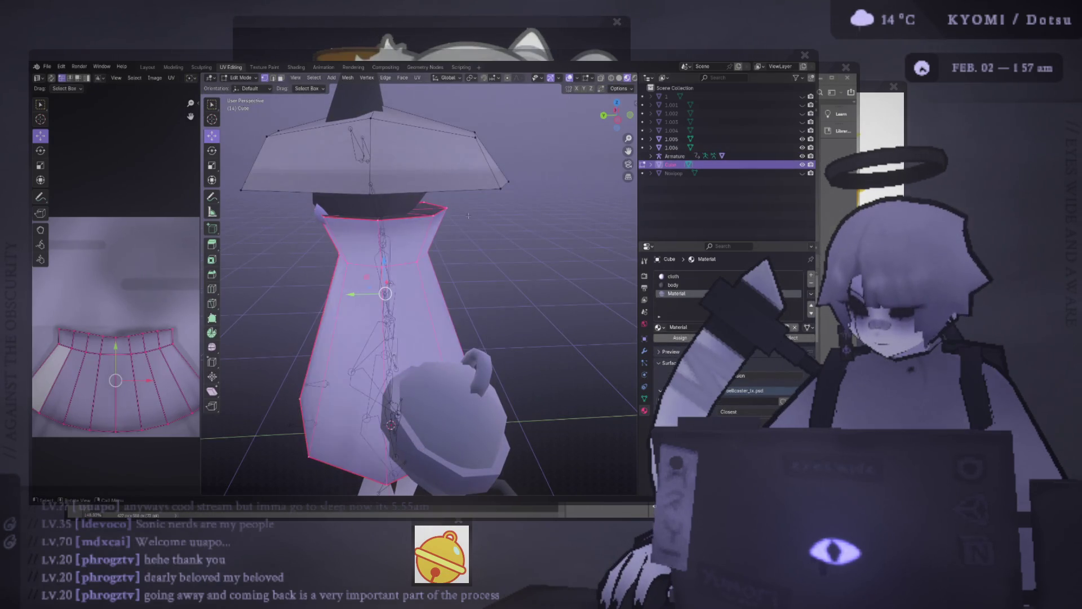
{"action": "left_click", "coordinate": [422, 217], "text": "alt"}
{"action": "mouse_move", "coordinate": [497, 221]}
{"action": "middle_mouse_down"}
{"action": "mouse_move", "coordinate": [464, 203]}
{"action": "mouse_move", "coordinate": [434, 213]}
{"action": "middle_mouse_up"}
{"action": "scroll", "coordinate": [439, 231], "scroll_direction": "up", "scroll_amount": 6}
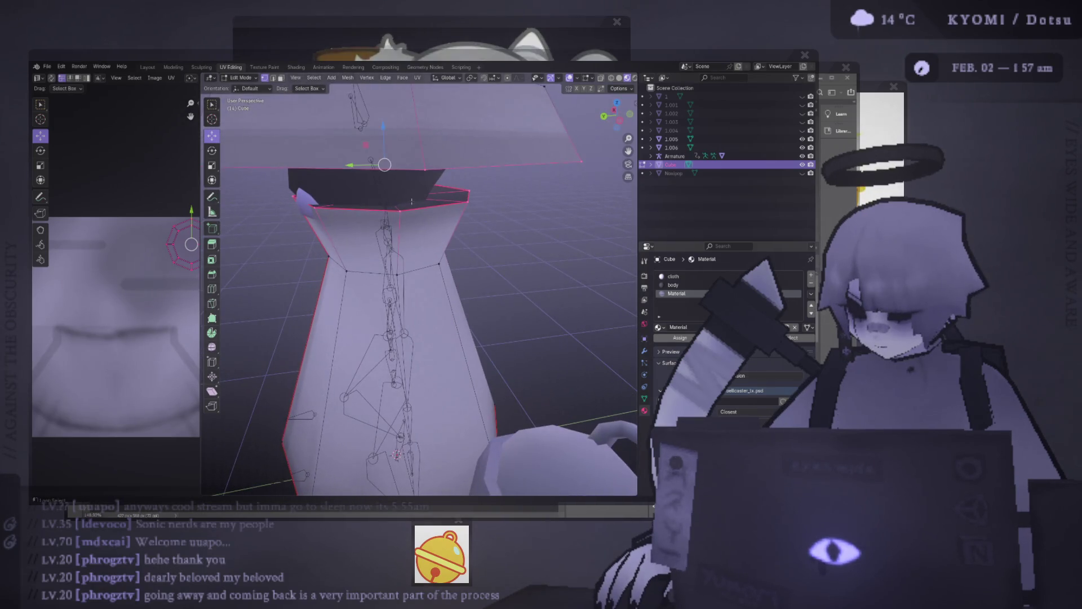
{"action": "key", "text": "ctrl+KP_3"}
{"action": "key", "text": "r"}
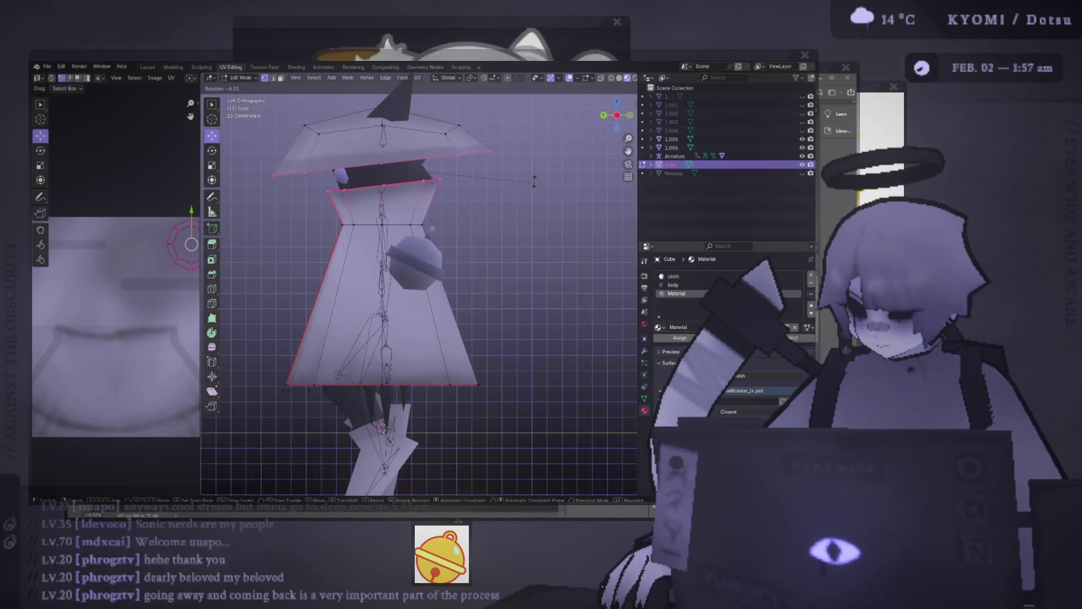
{"action": "key", "text": "Escape"}
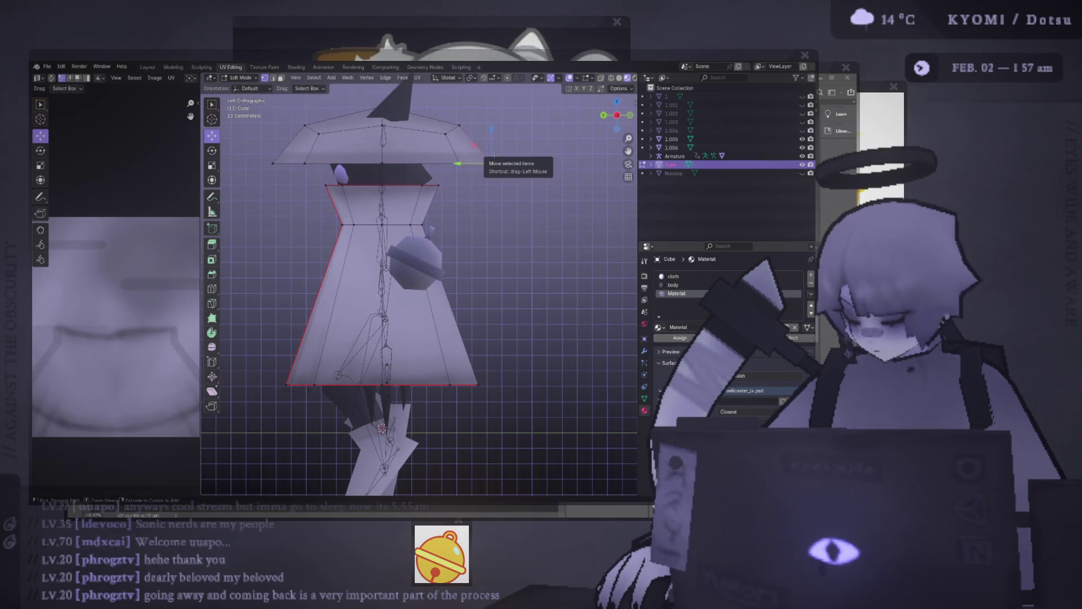
- Add the hat brim to the selection and rotate brim and loop by -10.5 degrees
{"action": "key", "text": "ctrl+l"}
{"action": "key", "text": "r"}
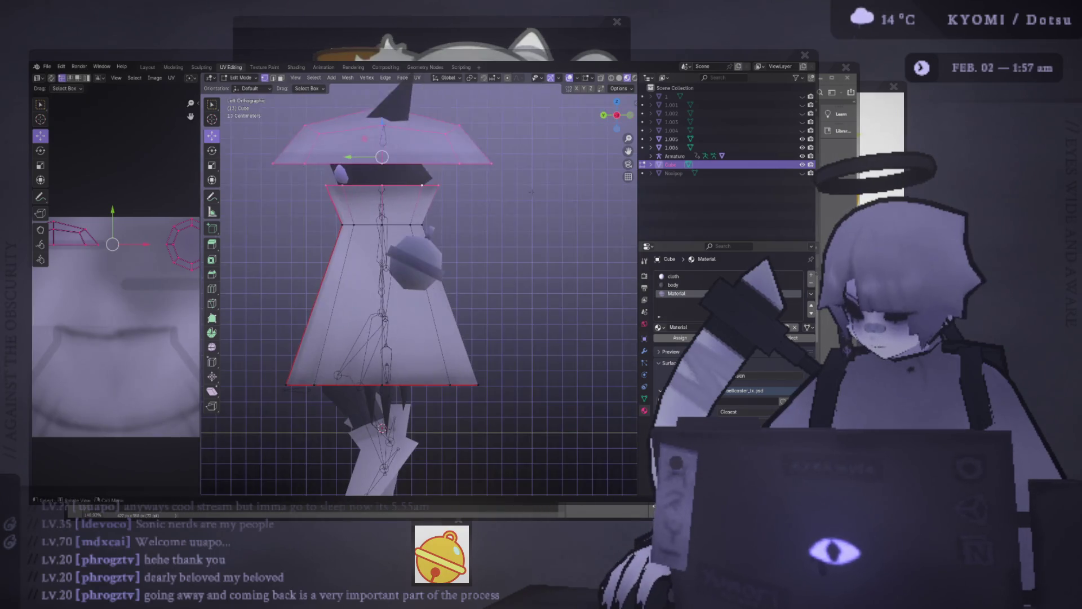
{"action": "left_click", "coordinate": [538, 167]}
{"action": "mouse_move", "coordinate": [538, 166]}
{"action": "middle_mouse_down"}
{"action": "mouse_move", "coordinate": [507, 214]}
{"action": "mouse_move", "coordinate": [530, 253]}
{"action": "mouse_move", "coordinate": [395, 305]}
{"action": "mouse_move", "coordinate": [371, 222]}
{"action": "mouse_move", "coordinate": [476, 240]}
{"action": "mouse_move", "coordinate": [531, 163]}
{"action": "middle_mouse_up"}
{"action": "key", "text": "r"}
{"action": "left_click", "coordinate": [533, 264]}
- Return to Object Mode and hide the overlays to check the tilted brim
{"action": "key", "text": "Tab"}
{"action": "scroll", "coordinate": [388, 309], "scroll_direction": "up", "scroll_amount": 3}
{"action": "key", "text": "shift+alt+z"}
{"action": "scroll", "coordinate": [397, 226], "scroll_direction": "up", "scroll_amount": 5}
{"action": "scroll", "coordinate": [531, 163], "scroll_direction": "down", "scroll_amount": 5}
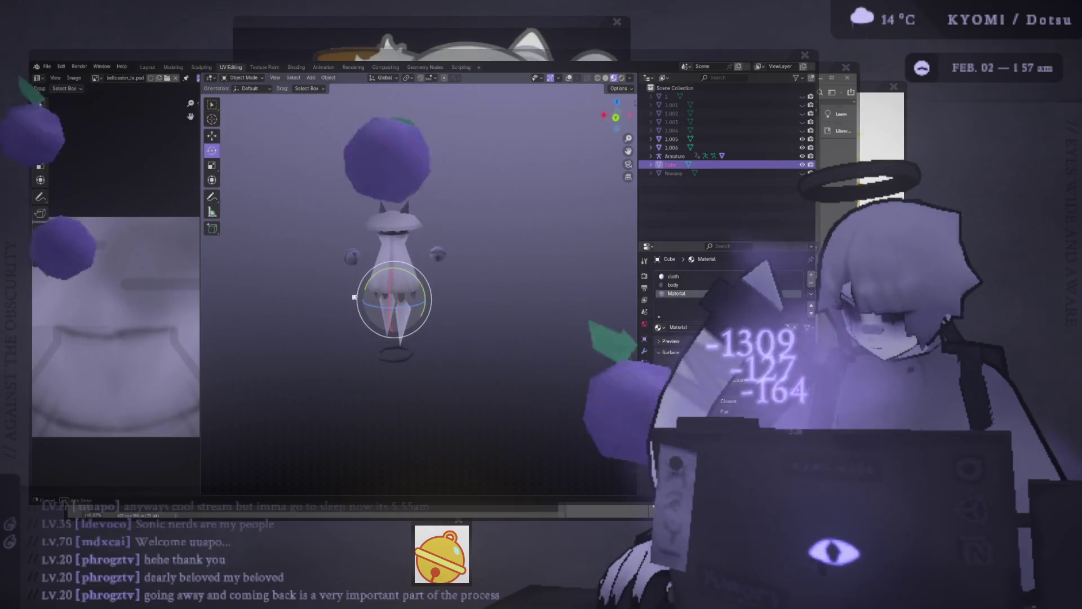
- Deselect everything, then orbit, pan and zoom in to frame the ghost and both bells up close
{"action": "left_click", "coordinate": [531, 163]}
{"action": "scroll", "coordinate": [490, 226], "scroll_direction": "up", "scroll_amount": 4}
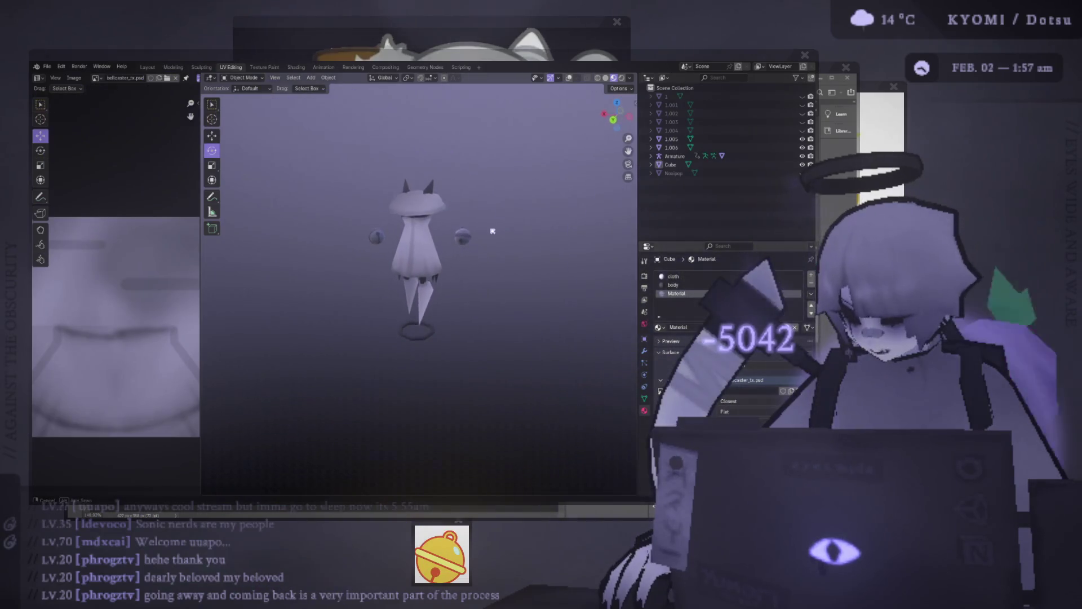
{"action": "mouse_move", "coordinate": [454, 257]}
{"action": "middle_mouse_down"}
{"action": "mouse_move", "coordinate": [380, 254]}
{"action": "mouse_move", "coordinate": [483, 249]}
{"action": "mouse_move", "coordinate": [585, 287]}
{"action": "mouse_move", "coordinate": [512, 293]}
{"action": "mouse_move", "coordinate": [510, 282]}
{"action": "middle_mouse_up"}
{"action": "scroll", "coordinate": [512, 283], "scroll_direction": "down", "scroll_amount": 3}
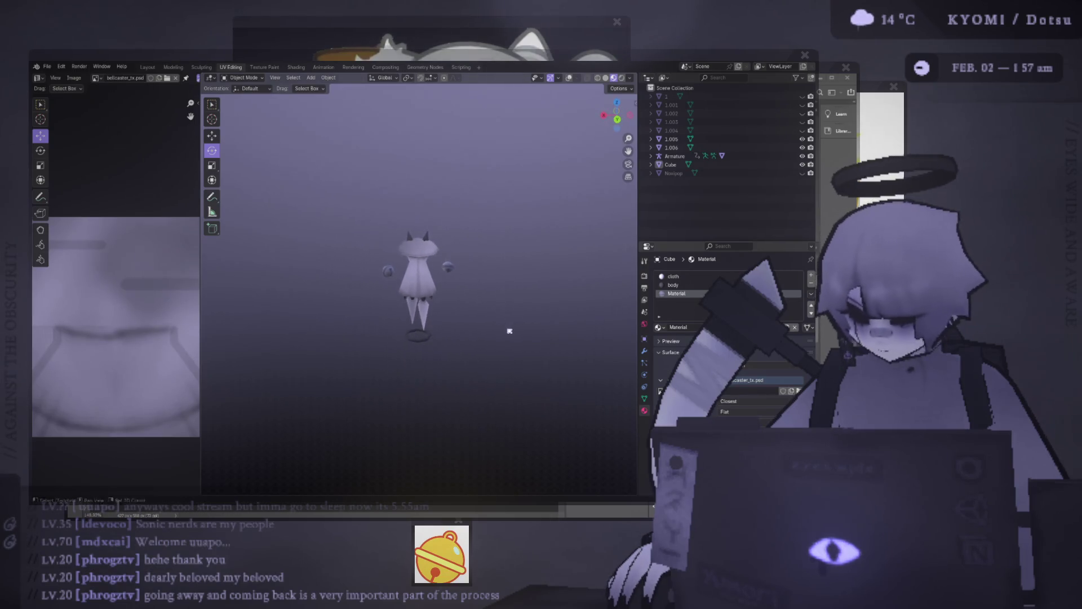
{"action": "mouse_move", "coordinate": [471, 322]}
{"action": "middle_mouse_down", "text": "shift"}
{"action": "mouse_move", "coordinate": [492, 274]}
{"action": "mouse_move", "coordinate": [430, 294]}
{"action": "mouse_move", "coordinate": [534, 282]}
{"action": "mouse_move", "coordinate": [543, 293]}
{"action": "mouse_move", "coordinate": [473, 305]}
{"action": "mouse_move", "coordinate": [481, 276]}
{"action": "mouse_move", "coordinate": [496, 334]}
{"action": "mouse_move", "coordinate": [480, 244]}
{"action": "middle_mouse_up", "text": "shift"}
{"action": "scroll", "coordinate": [442, 296], "scroll_direction": "up", "scroll_amount": 2}
{"action": "scroll", "coordinate": [494, 287], "scroll_direction": "up", "scroll_amount": 3}
- Select the right bell, compare against the Photoshop render, then orbit and deselect it
{"action": "left_click", "coordinate": [476, 217]}
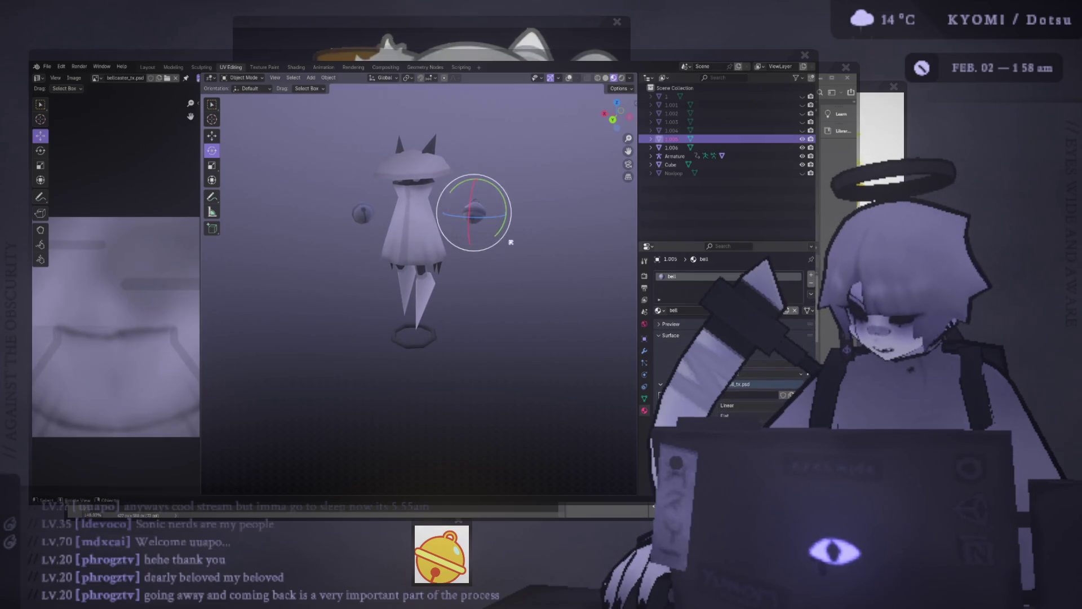
{"action": "key", "text": "s"}
{"action": "key", "text": "Escape"}
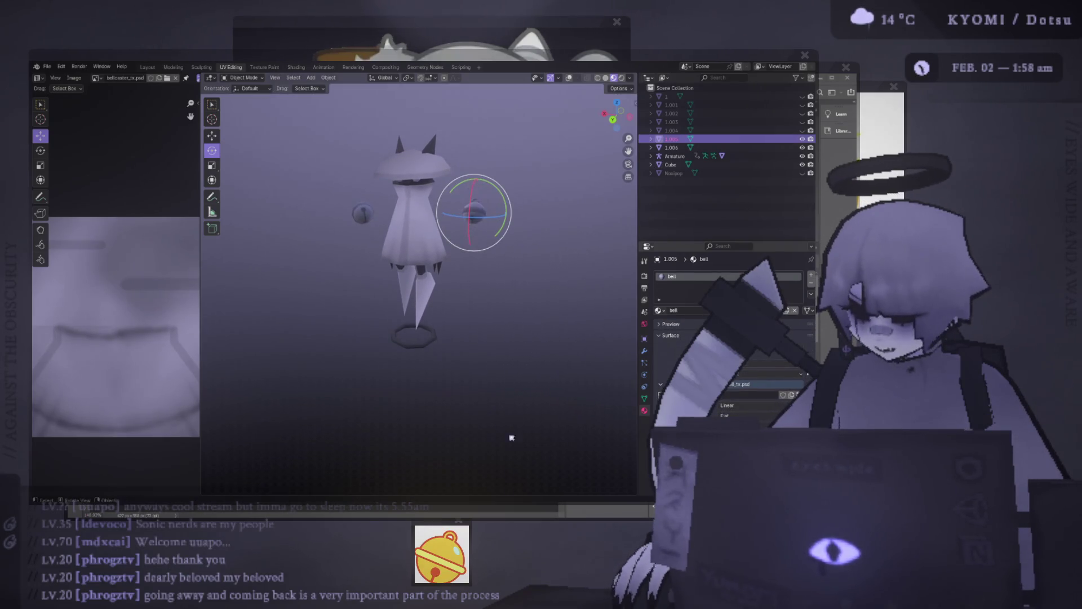
{"action": "key", "text": "alt+Tab"}
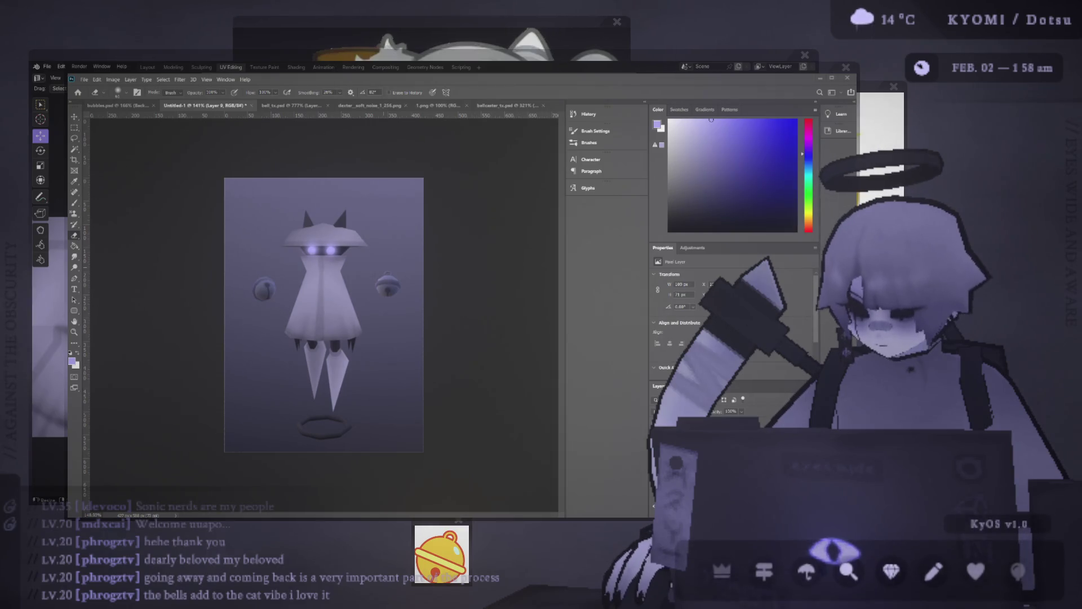
{"action": "key", "text": "alt+Tab"}
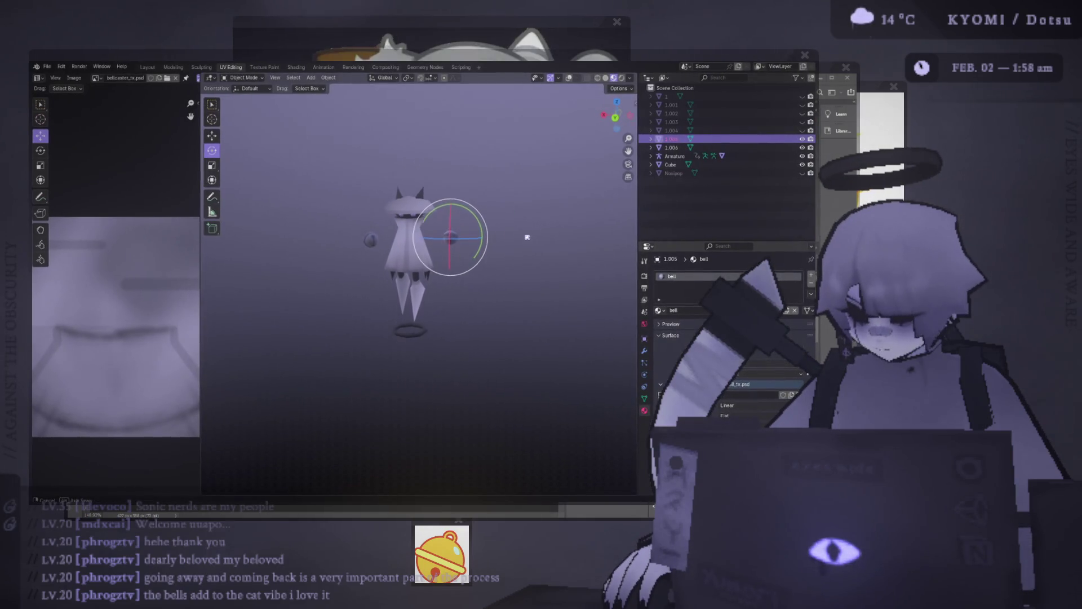
{"action": "mouse_move", "coordinate": [525, 232]}
{"action": "middle_mouse_down"}
{"action": "mouse_move", "coordinate": [235, 232]}
{"action": "mouse_move", "coordinate": [593, 234]}
{"action": "mouse_move", "coordinate": [563, 235]}
{"action": "mouse_move", "coordinate": [580, 239]}
{"action": "middle_mouse_up"}
{"action": "left_click", "coordinate": [570, 237]}
{"action": "scroll", "coordinate": [569, 236], "scroll_direction": "up", "scroll_amount": 2}
- Scale the right bell to 1.669 and trackball-rotate it to a new angle
{"action": "left_click", "coordinate": [468, 223]}
{"action": "key", "text": "s"}
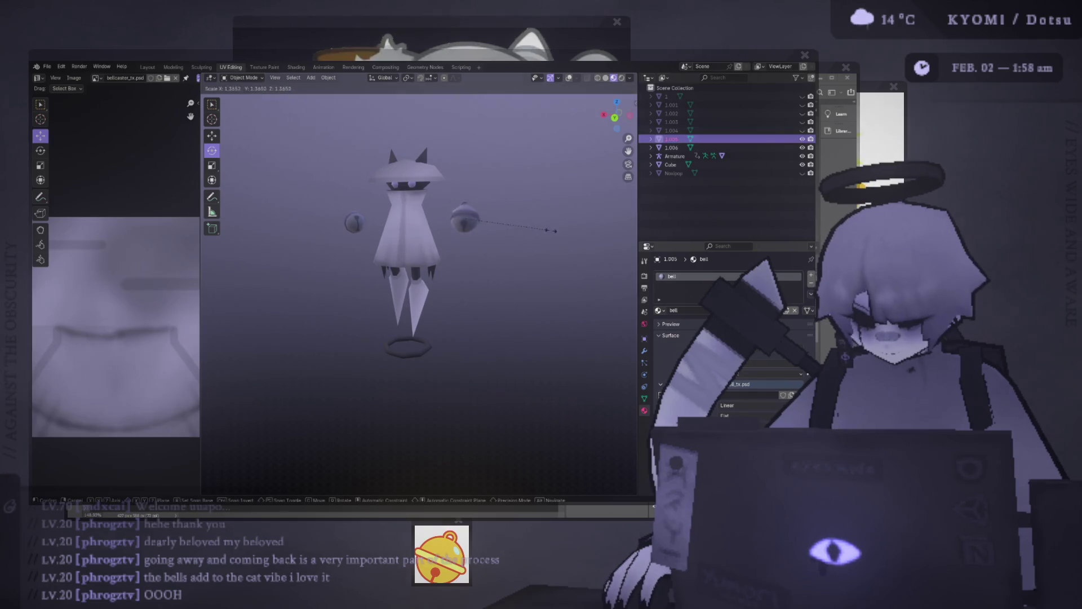
{"action": "left_click", "coordinate": [570, 233]}
{"action": "middle_click_drag", "start_coordinate": [570, 233], "coordinate": [528, 237]}
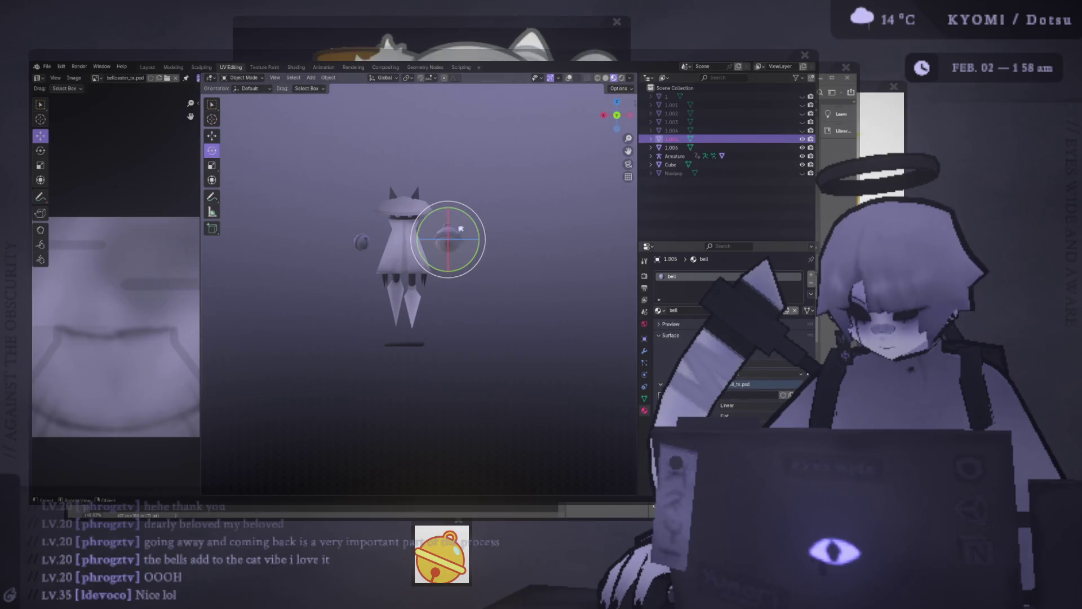
{"action": "key", "text": "r"}
{"action": "key", "text": "r"}
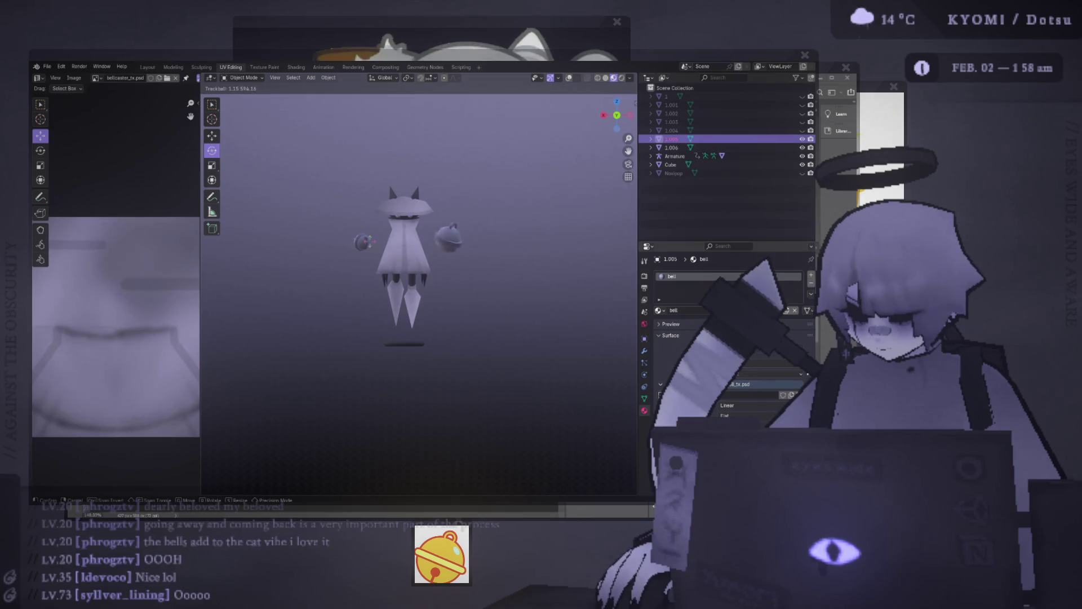
{"action": "left_click", "coordinate": [468, 234]}
{"action": "mouse_move", "coordinate": [467, 235]}
{"action": "middle_mouse_down"}
{"action": "mouse_move", "coordinate": [366, 265]}
{"action": "mouse_move", "coordinate": [244, 275]}
{"action": "mouse_move", "coordinate": [254, 236]}
{"action": "mouse_move", "coordinate": [248, 141]}
{"action": "middle_mouse_up"}
- Back in Object Mode, add the left bell and rotate both bells 45.6° around Z
{"action": "key", "text": "Tab"}
{"action": "left_click", "coordinate": [244, 78]}
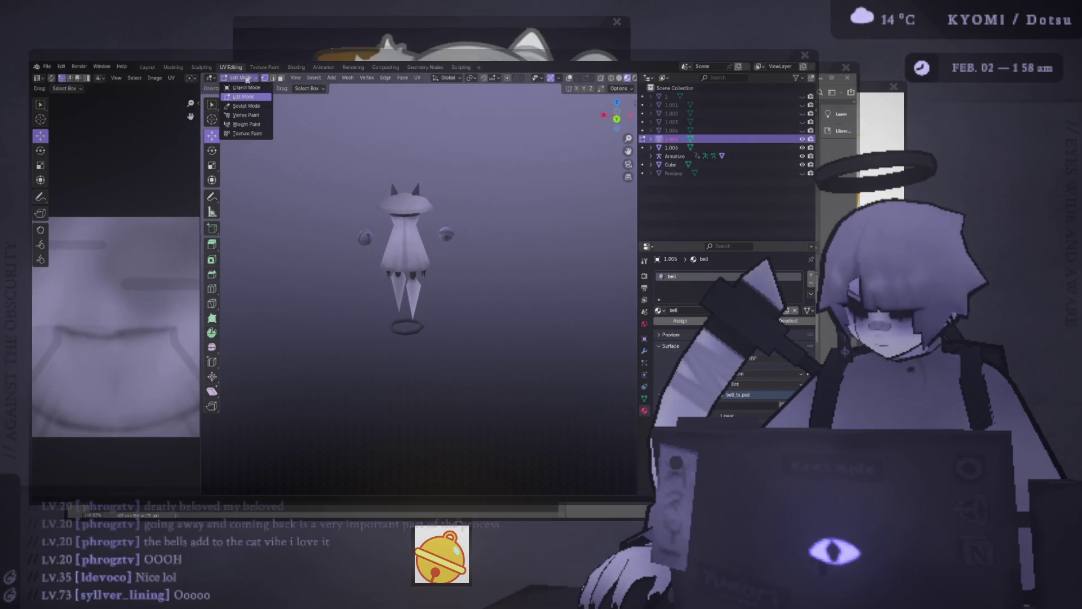
{"action": "left_click", "coordinate": [247, 87]}
{"action": "left_click", "coordinate": [447, 234], "text": "shift"}
{"action": "key", "text": "r"}
{"action": "key", "text": "z"}
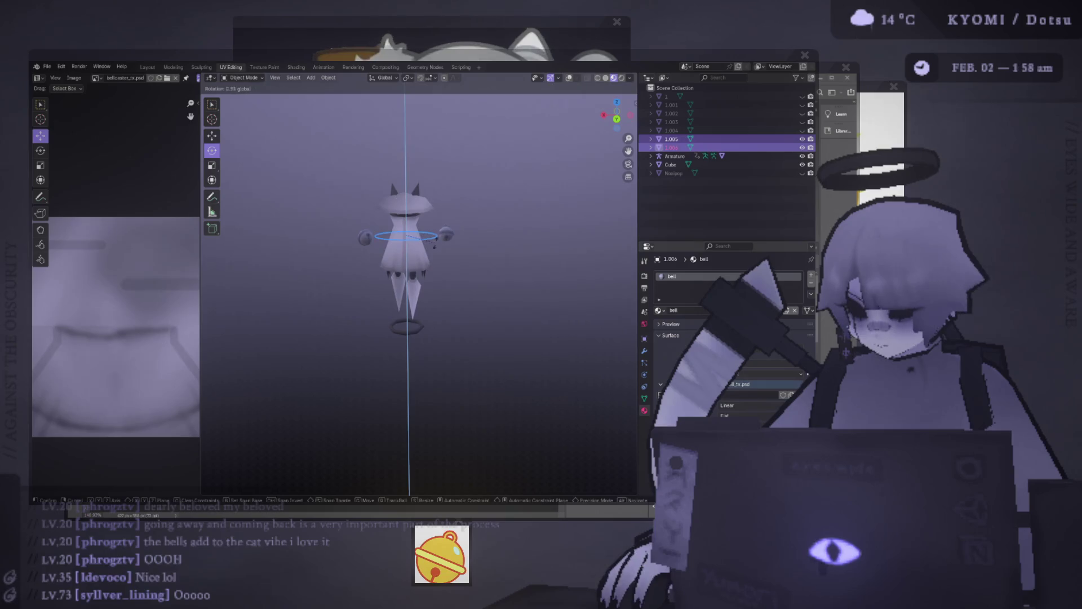
{"action": "left_click", "coordinate": [547, 146]}
{"action": "left_click", "coordinate": [569, 77]}
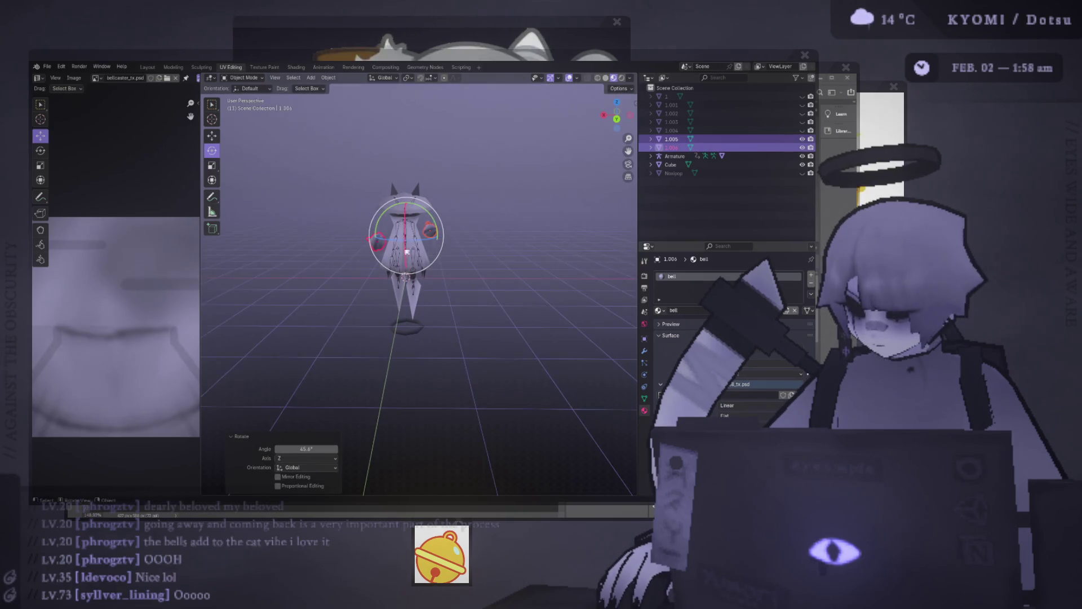
{"action": "left_click", "coordinate": [569, 79]}
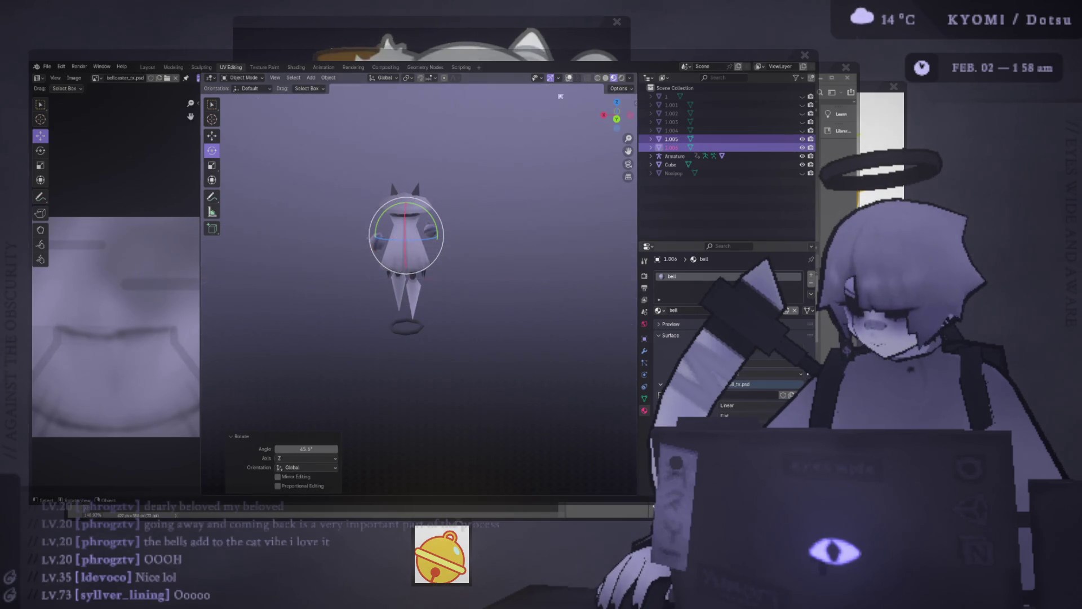
- Rotate both bells further around Z and freely, then deselect them
{"action": "key", "text": "r"}
{"action": "key", "text": "z"}
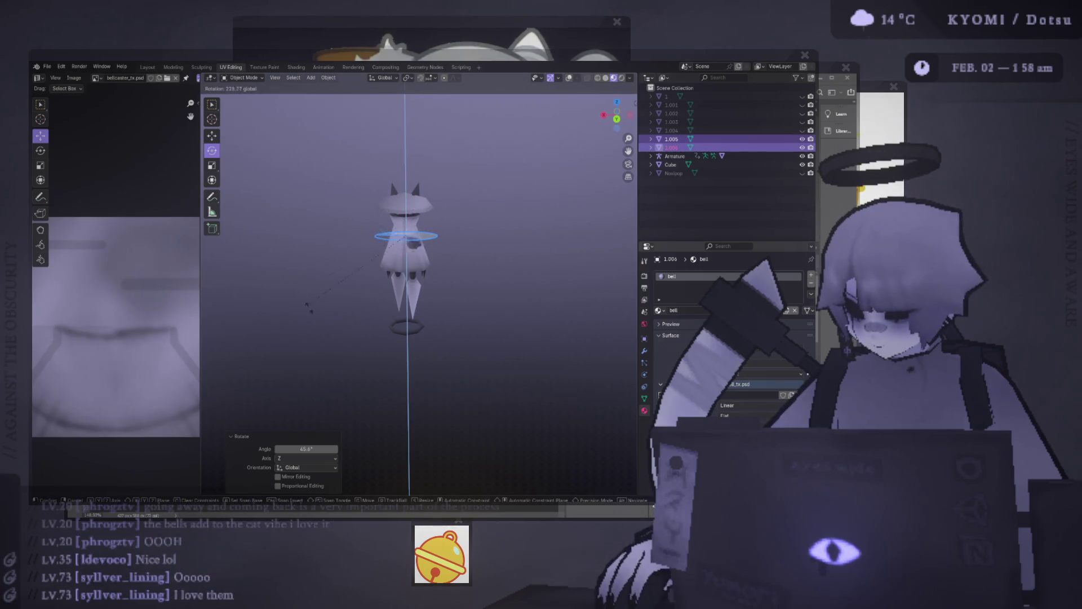
{"action": "left_click", "coordinate": [441, 358]}
{"action": "key", "text": "r"}
{"action": "key", "text": "r"}
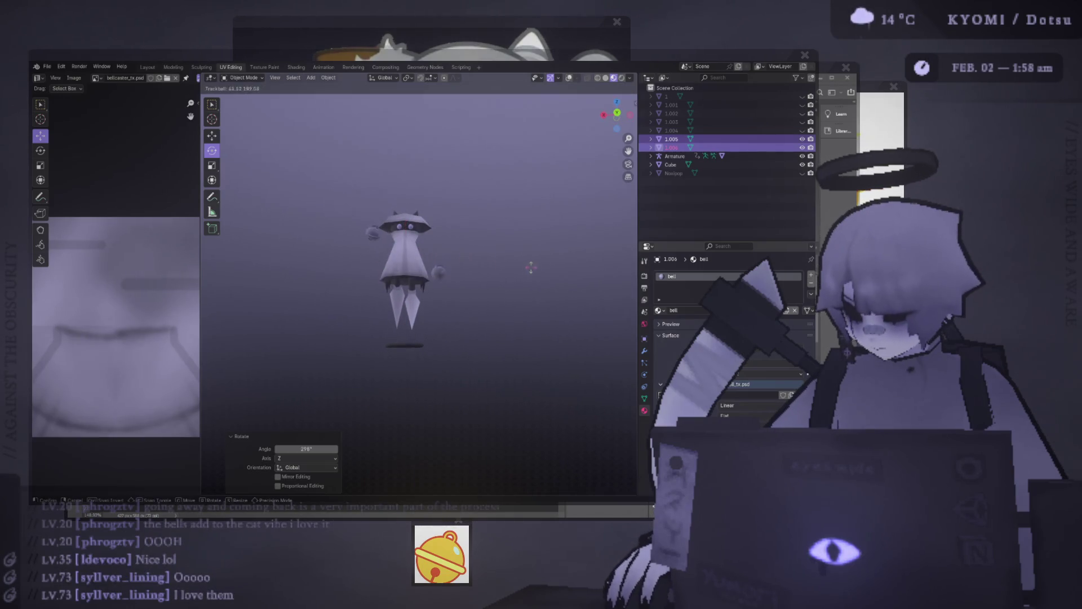
{"action": "left_click", "coordinate": [377, 272]}
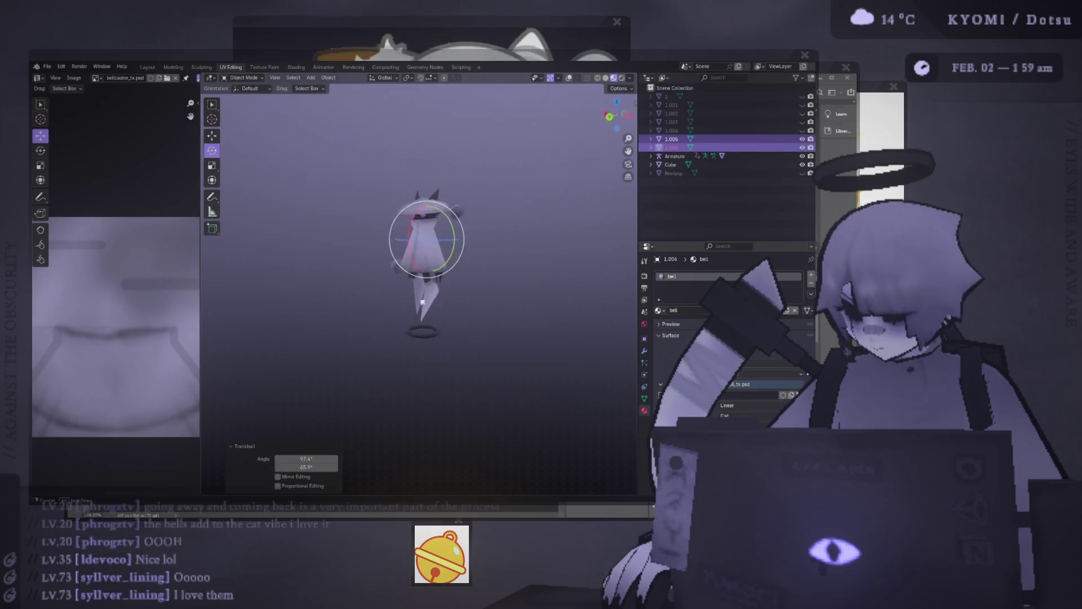
{"action": "left_click", "coordinate": [382, 284]}
{"action": "key", "text": "ctrl+z"}
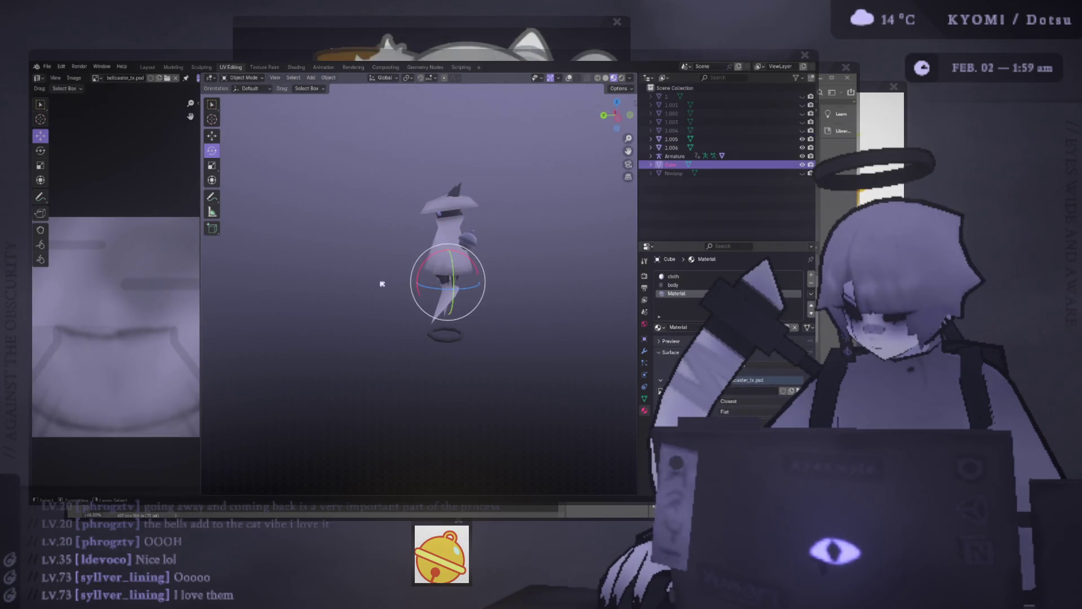
- Inspect the ghost's body mesh in Edit Mode from the front view, then save as splash.blend
{"action": "key", "text": "Tab"}
{"action": "scroll", "coordinate": [354, 299], "scroll_direction": "up", "scroll_amount": 4}
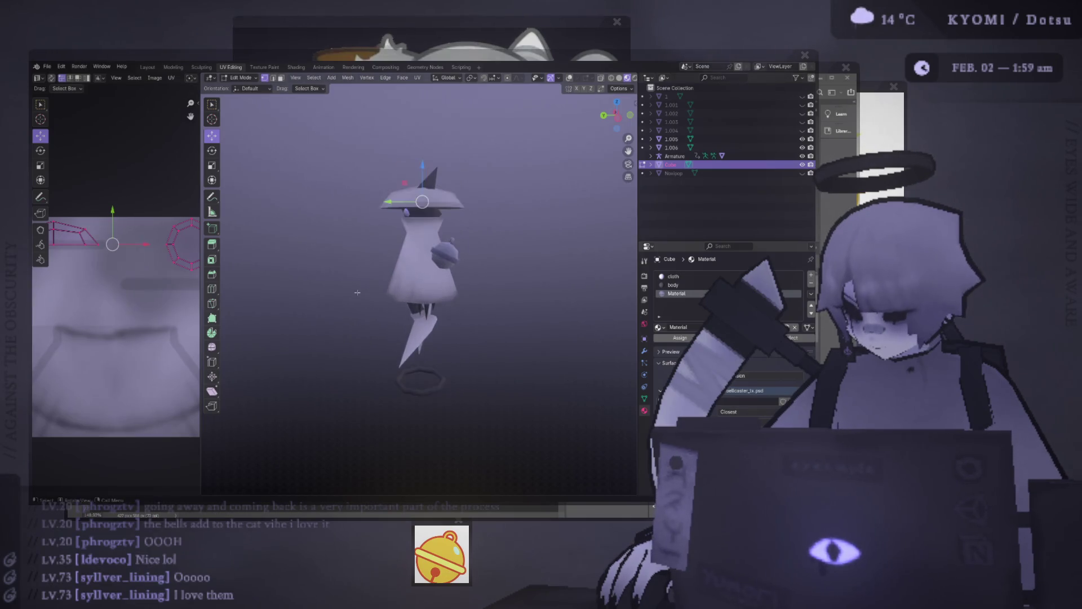
{"action": "key", "text": "alt+a"}
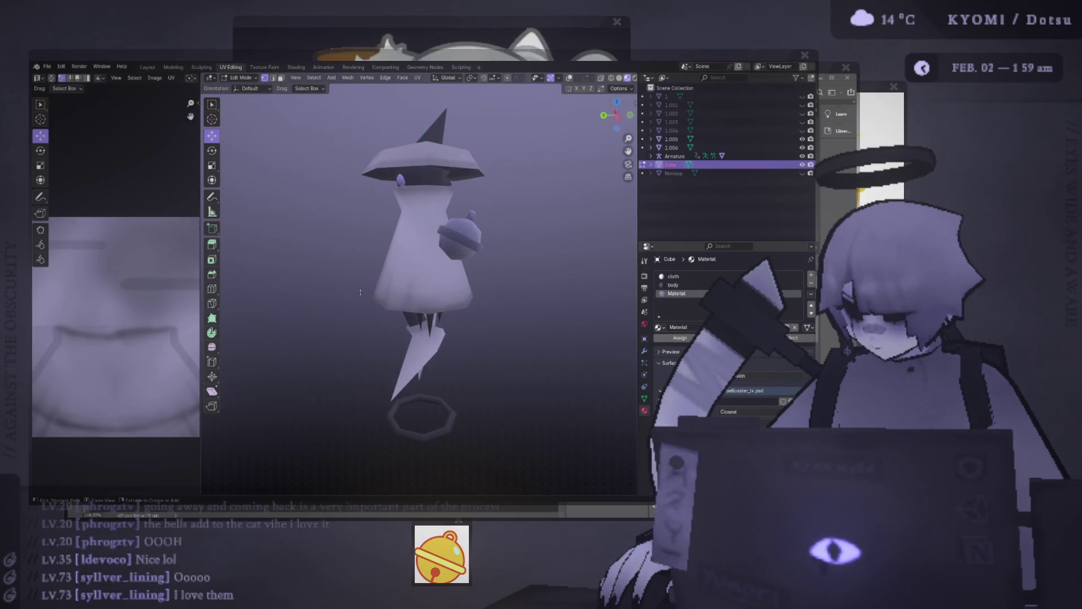
{"action": "key", "text": "KP_1"}
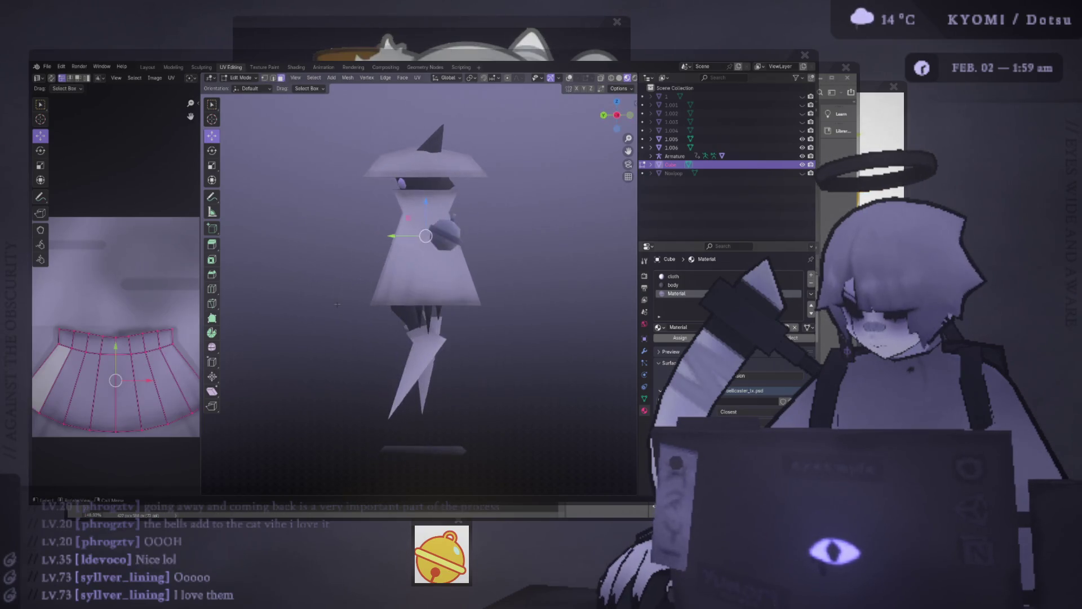
{"action": "key", "text": "Tab"}
{"action": "key", "text": "ctrl+s"}
- Orbit around the ghost with overlays shown, hide them again and resave splash.blend
{"action": "middle_click_drag", "start_coordinate": [337, 305], "coordinate": [601, 284]}
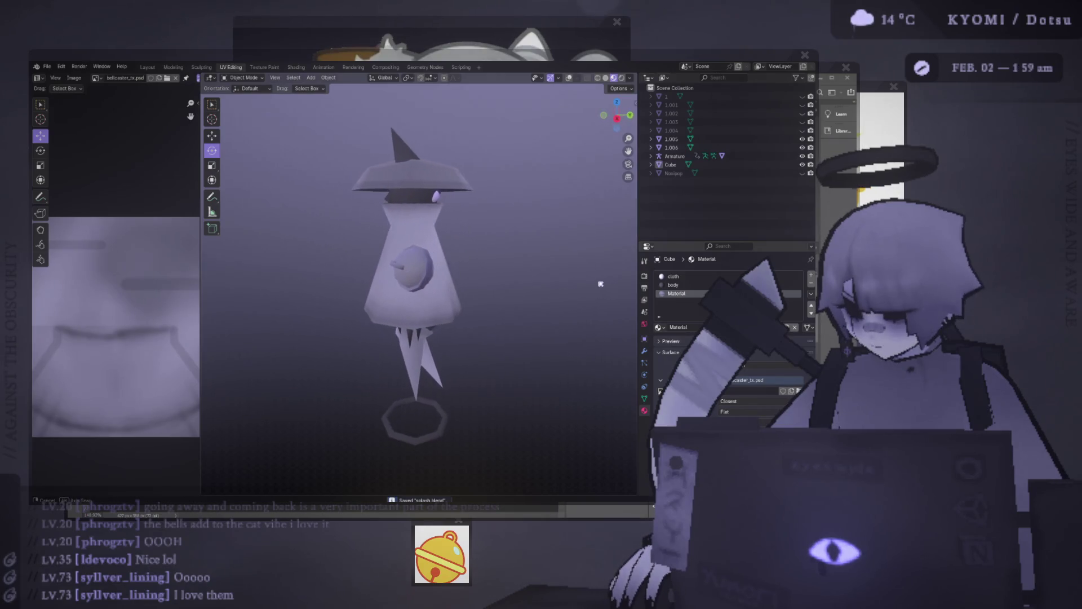
{"action": "left_click", "coordinate": [569, 78]}
{"action": "middle_click_drag", "start_coordinate": [439, 186], "coordinate": [339, 193]}
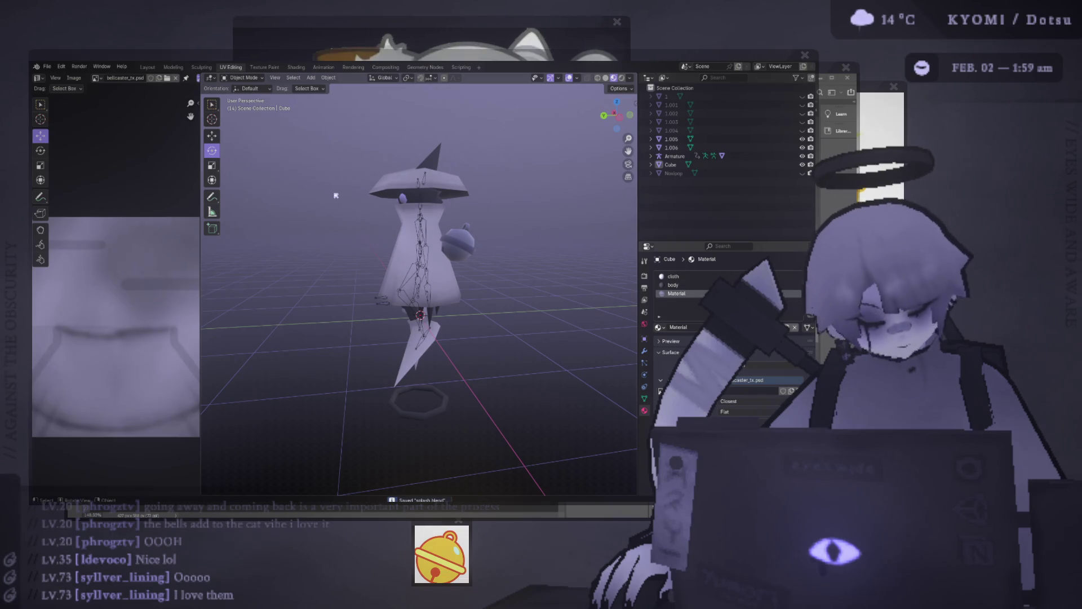
{"action": "middle_click_drag", "start_coordinate": [336, 196], "coordinate": [451, 213]}
{"action": "key", "text": "shift+alt+z"}
{"action": "key", "text": "ctrl+s"}
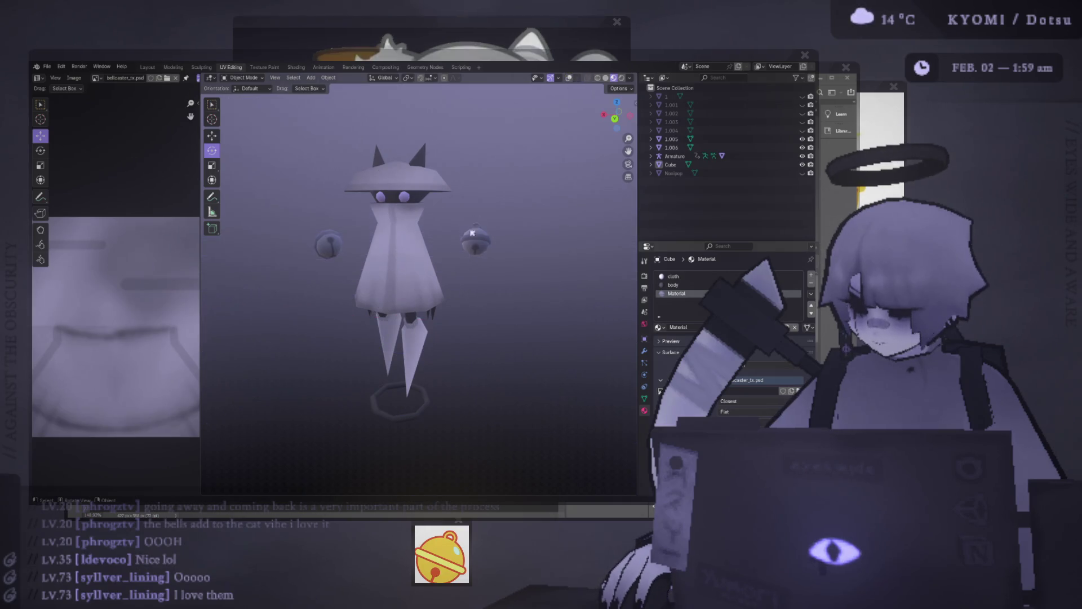
{"action": "scroll", "coordinate": [466, 242], "scroll_direction": "down", "scroll_amount": 3}
{"action": "middle_click_drag", "start_coordinate": [459, 234], "coordinate": [470, 241]}
{"action": "scroll", "coordinate": [468, 244], "scroll_direction": "down", "scroll_amount": 2}
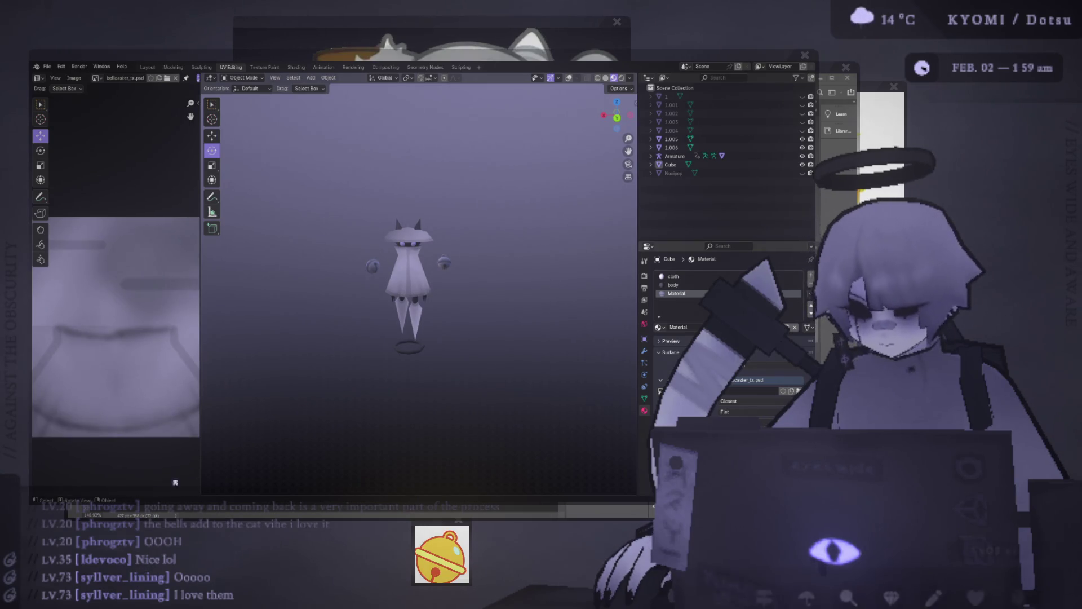
{"action": "key", "text": "alt+Tab"}
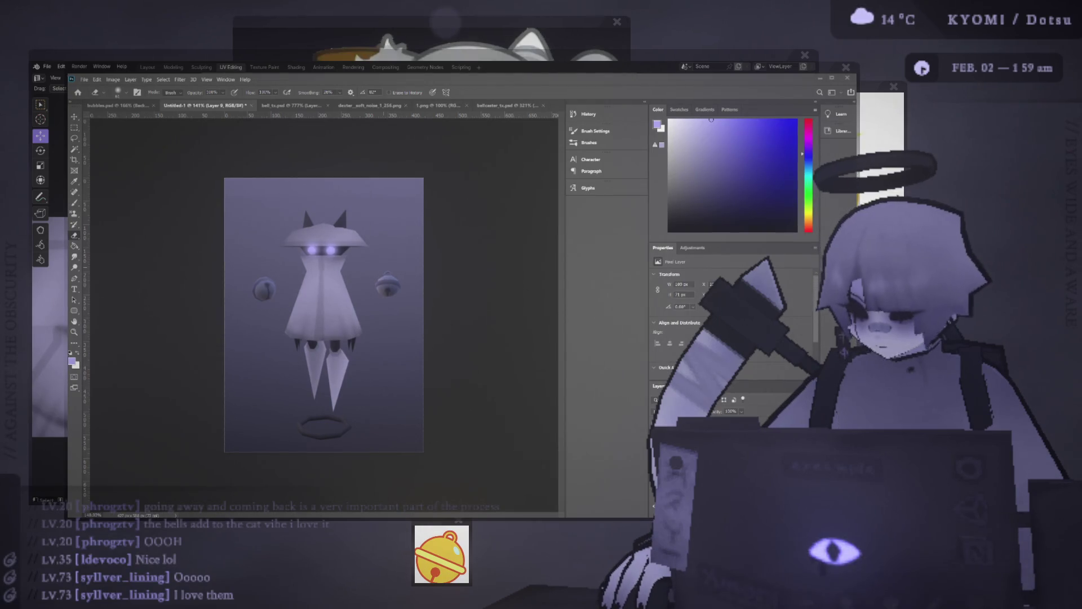
{"action": "key", "text": "alt+Tab"}
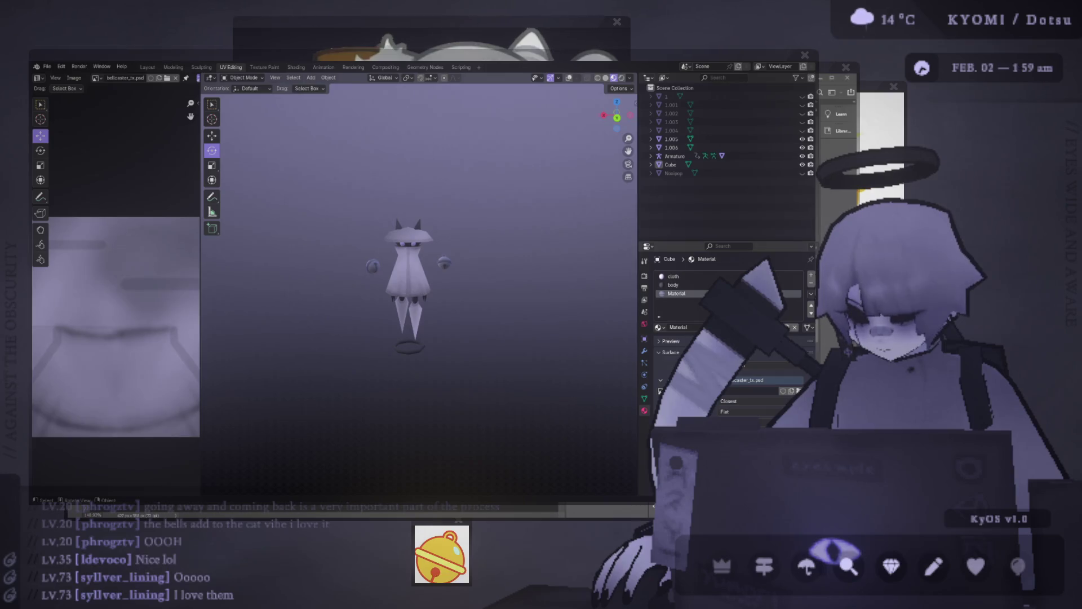
{"action": "key", "text": "alt+Tab"}
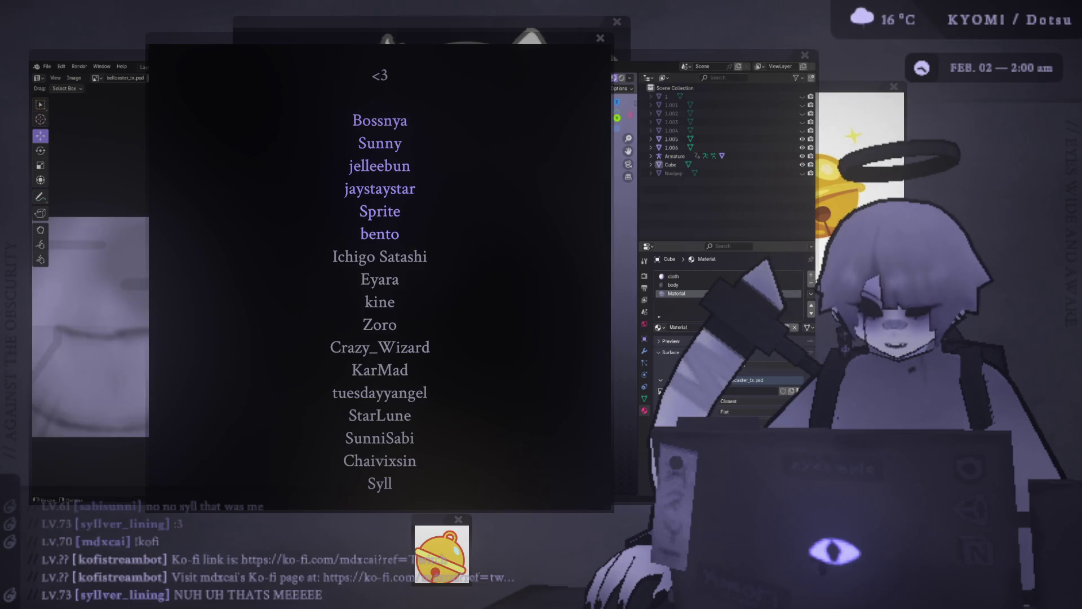
- Nudge the credits window, orbit around the ghost, then reopen the thank-you list and drag it left
{"action": "left_click_drag", "start_coordinate": [405, 38], "coordinate": [430, 41]}
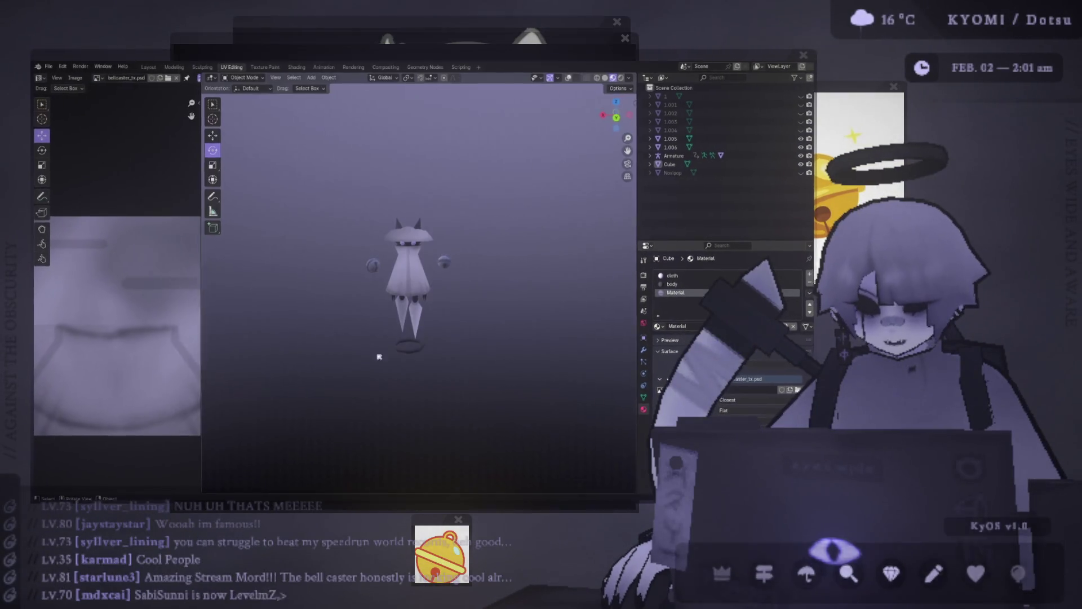
{"action": "mouse_move", "coordinate": [413, 295]}
{"action": "middle_mouse_down"}
{"action": "mouse_move", "coordinate": [405, 299]}
{"action": "mouse_move", "coordinate": [466, 272]}
{"action": "mouse_move", "coordinate": [423, 273]}
{"action": "mouse_move", "coordinate": [575, 277]}
{"action": "mouse_move", "coordinate": [365, 286]}
{"action": "mouse_move", "coordinate": [407, 284]}
{"action": "mouse_move", "coordinate": [400, 257]}
{"action": "middle_mouse_up"}
{"action": "scroll", "coordinate": [406, 284], "scroll_direction": "down", "scroll_amount": 5}
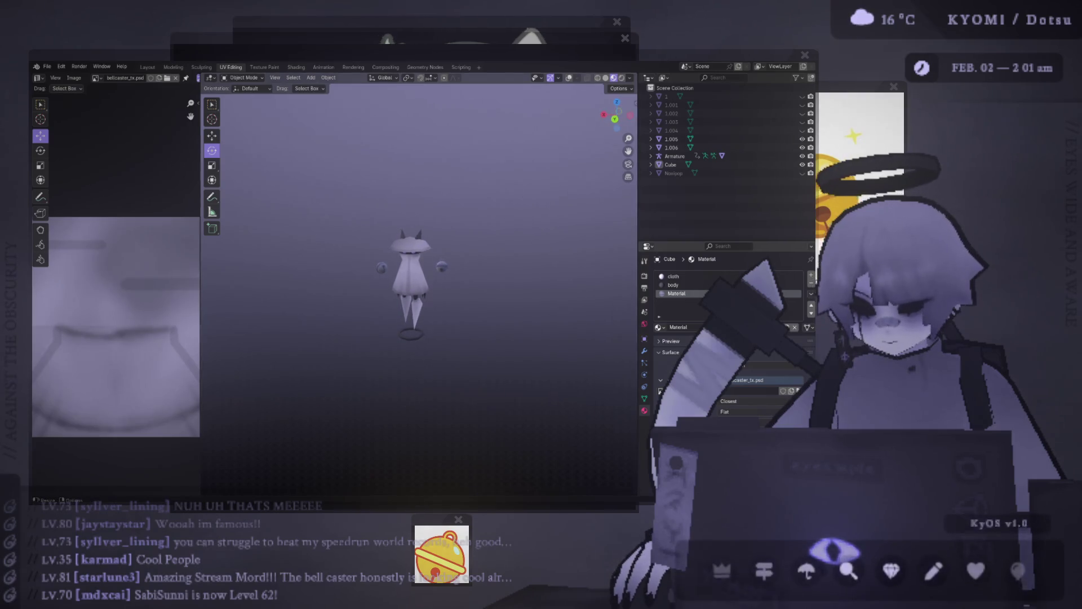
{"action": "scroll", "coordinate": [471, 302], "scroll_direction": "up", "scroll_amount": 4}
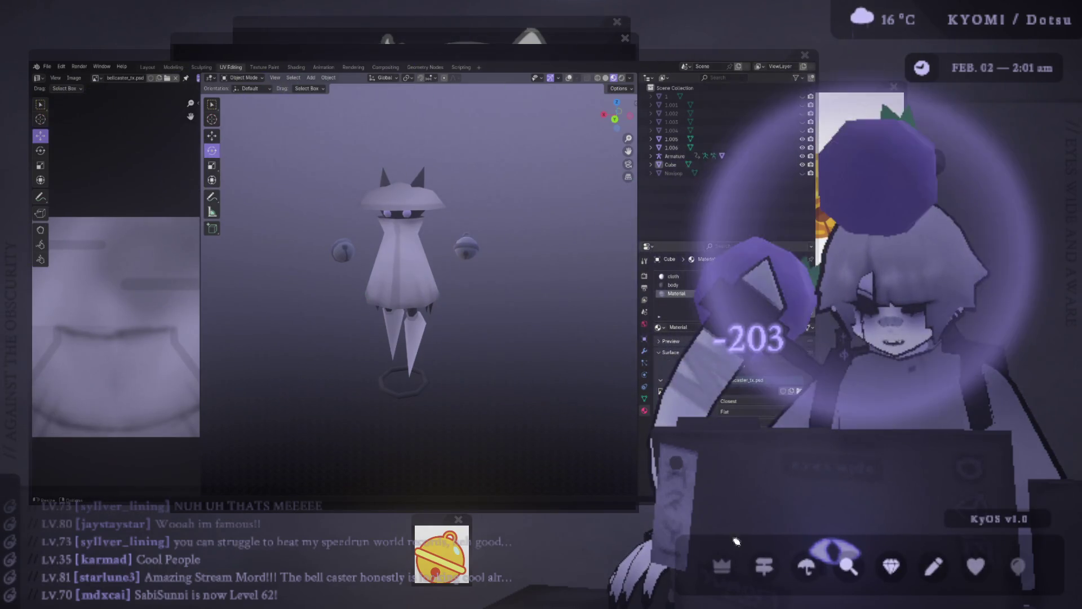
{"action": "left_click", "coordinate": [976, 569]}
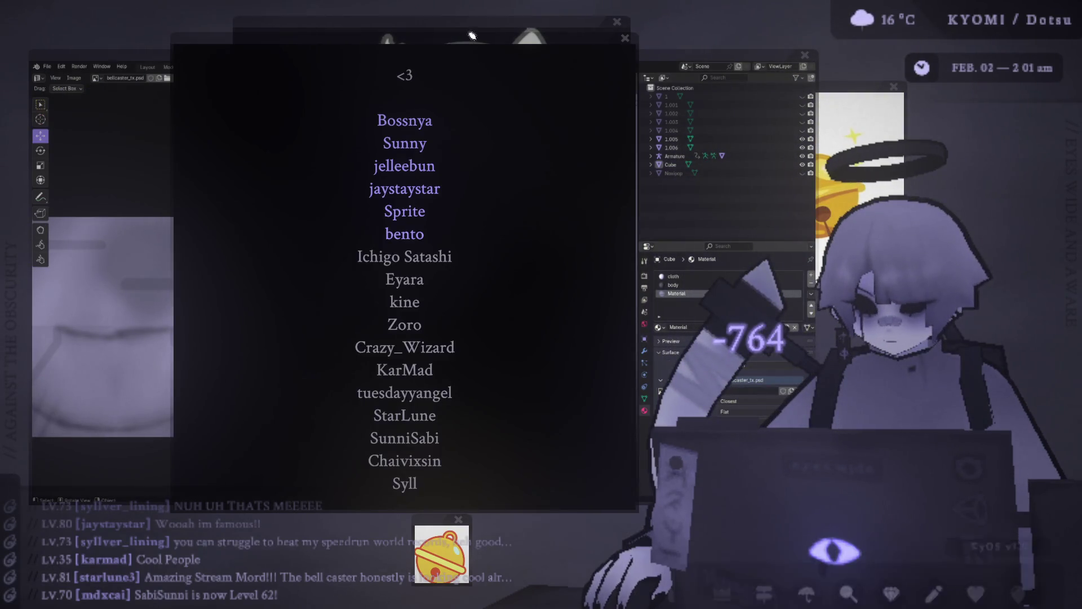
{"action": "left_click_drag", "start_coordinate": [357, 60], "coordinate": [193, 57]}
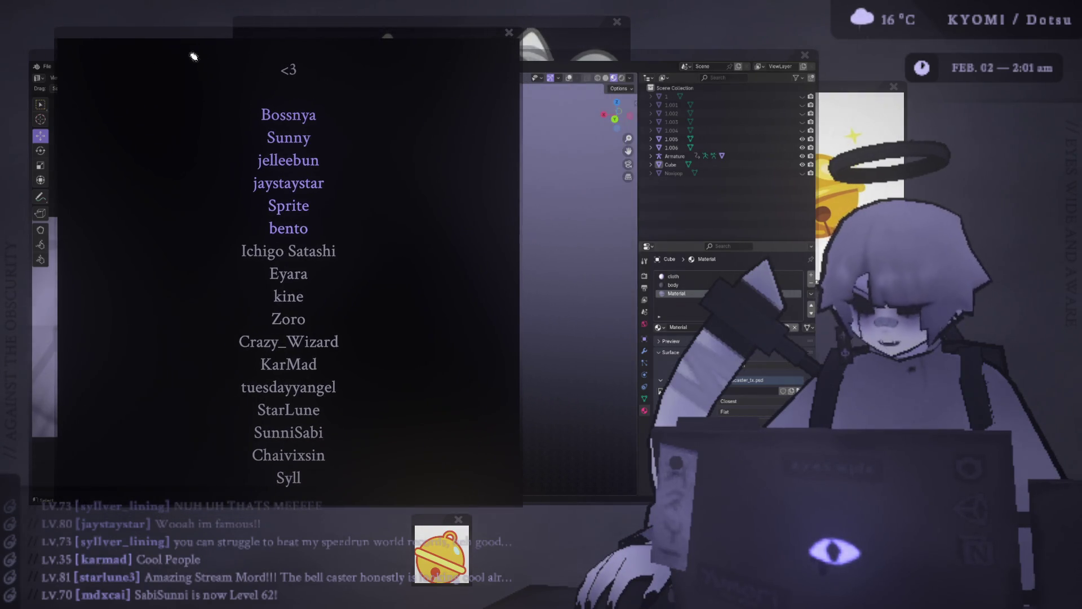